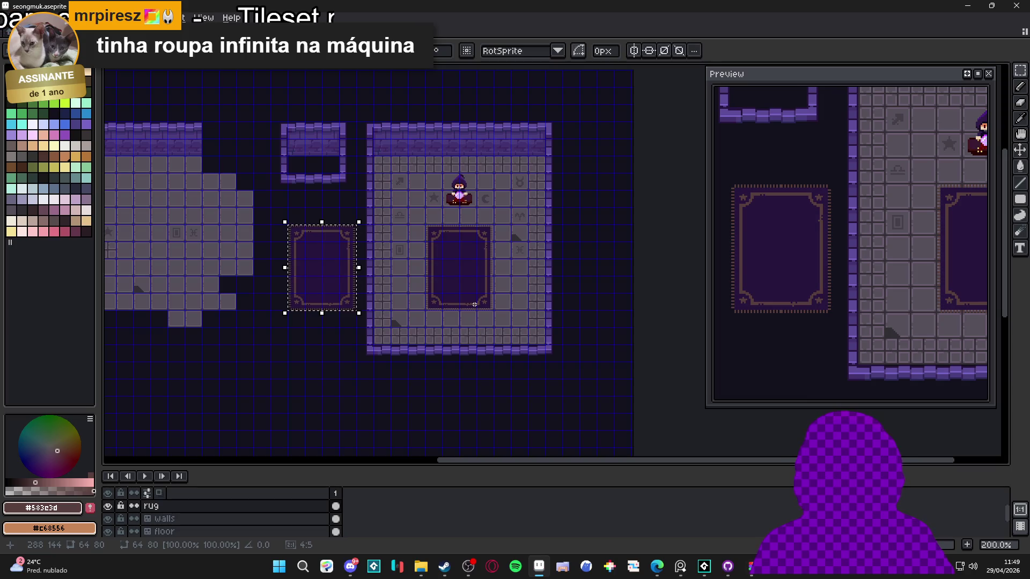
Nudge the rug's bottom strip down until it meets the bottom wall, then hide the grid
left_click(449, 291)
scroll(450, 292, "up", 1)
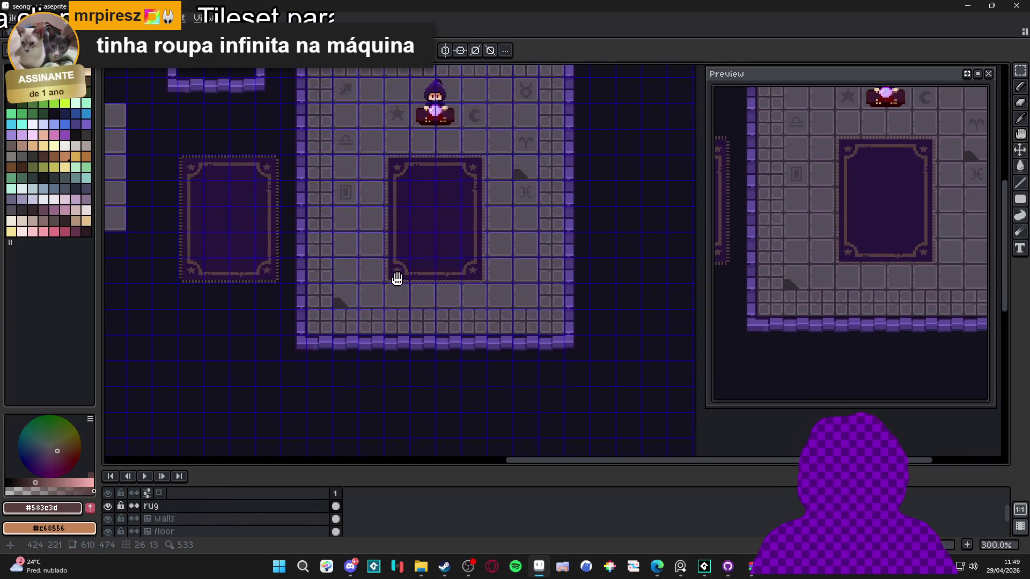
mouse_move(385, 257)
left_mouse_down()
mouse_move(488, 282)
mouse_move(481, 245)
left_mouse_up()
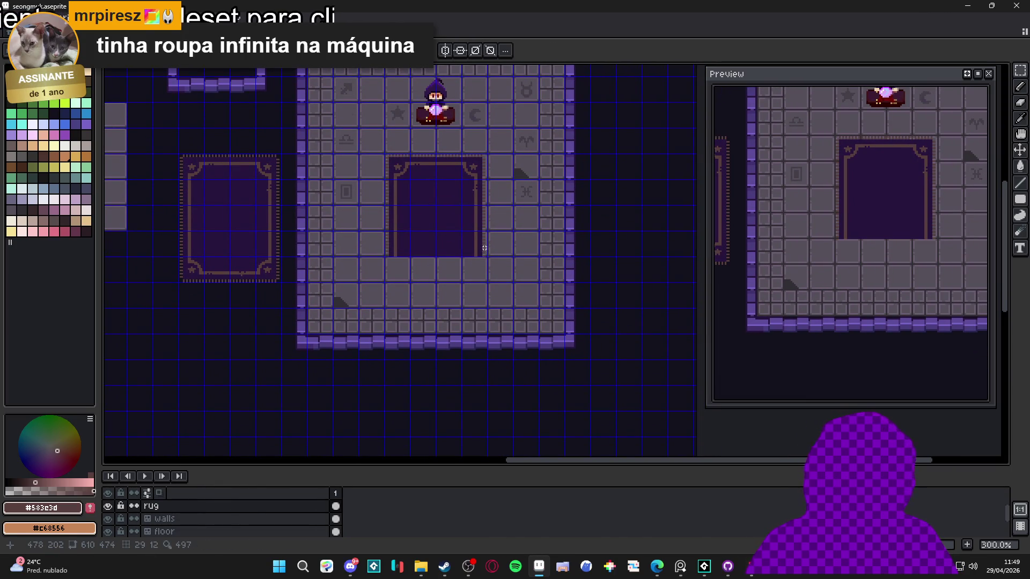
key("ctrl+z")
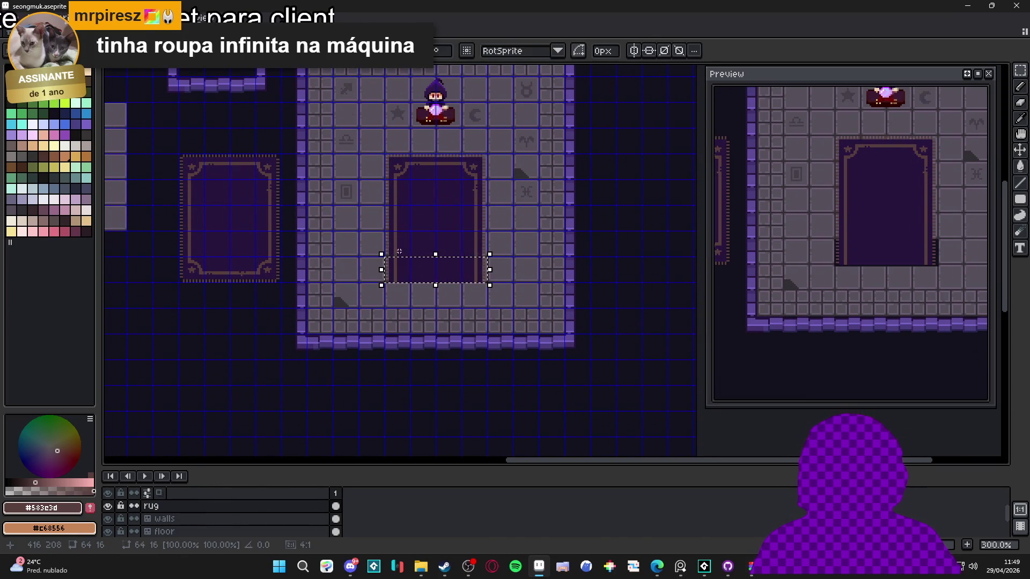
key("shift+Up")
key("shift+Down")
key("shift+Down")
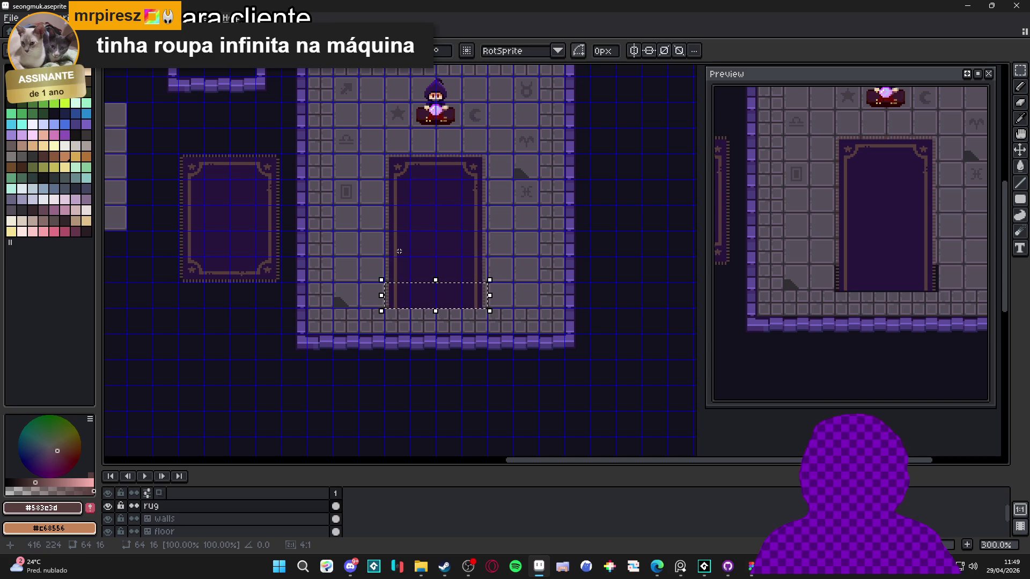
left_click(399, 251)
key("shift+Down")
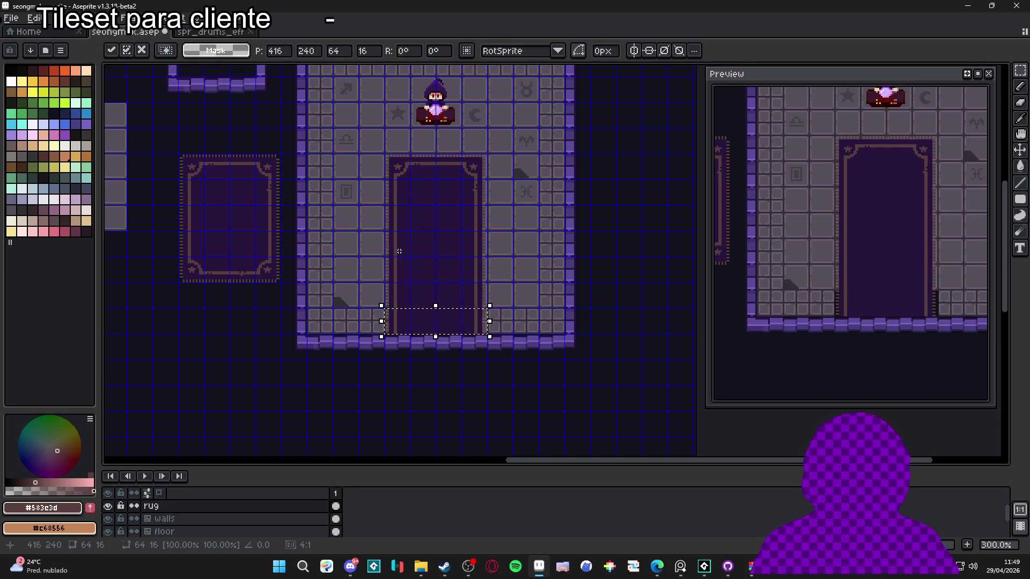
key("ctrl+apostrophe")
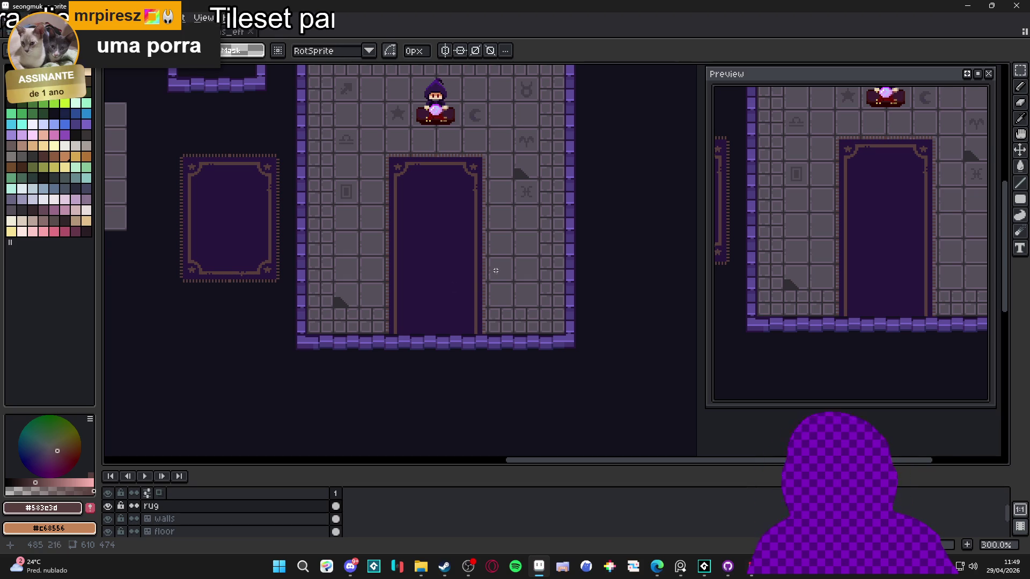
Inspect the whole wizard room at several zoom levels, then save seongmuk.aseprite
scroll(496, 321, "down", 1)
left_click_drag(485, 275, 487, 290)
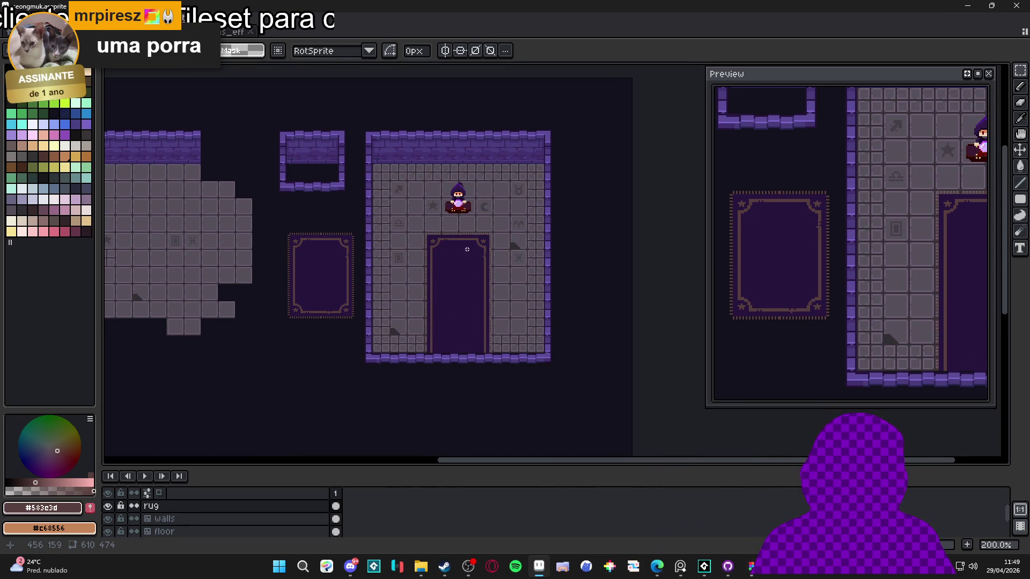
scroll(466, 248, "up", 2)
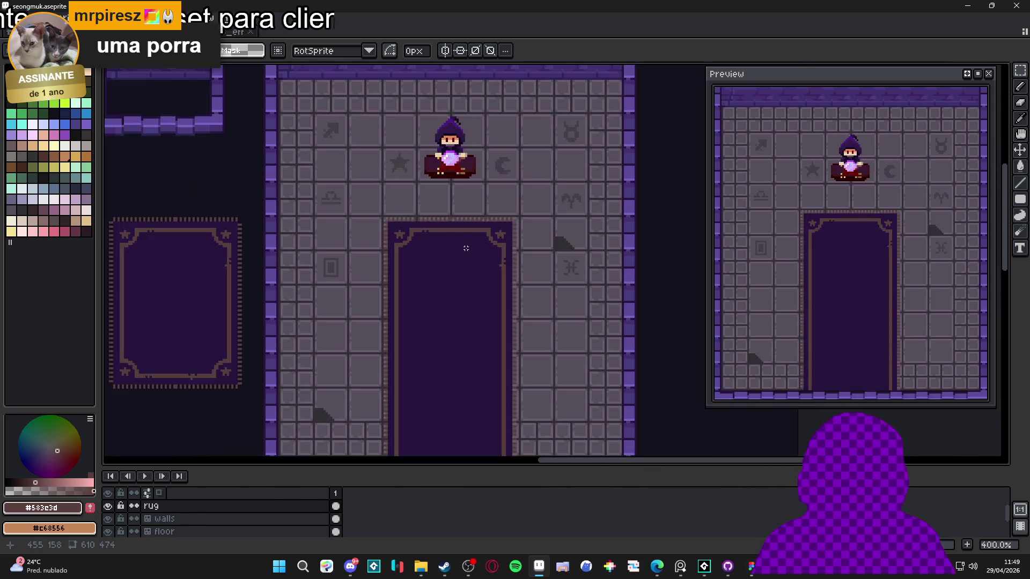
scroll(466, 248, "down", 1)
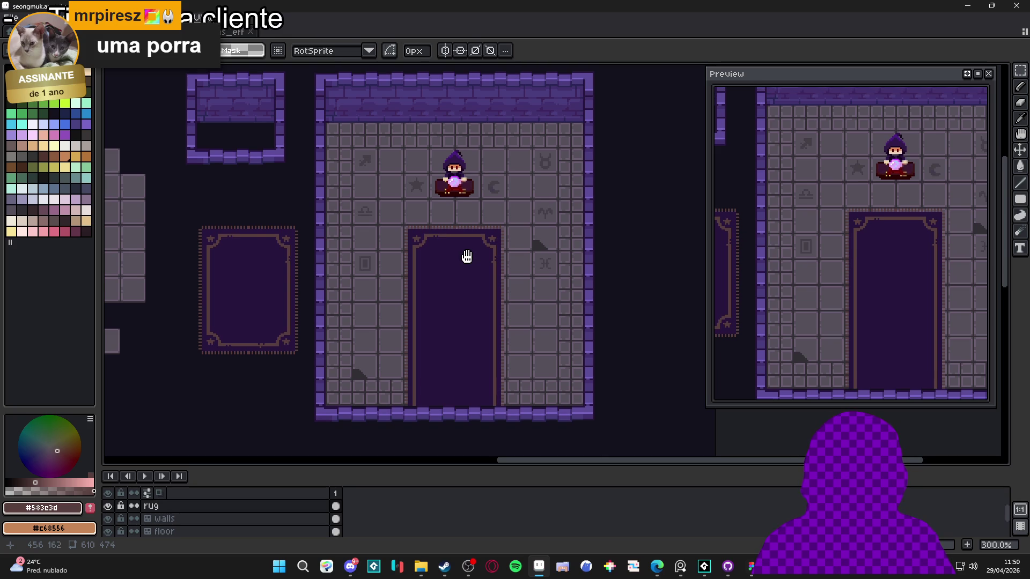
left_click_drag(467, 256, 476, 212)
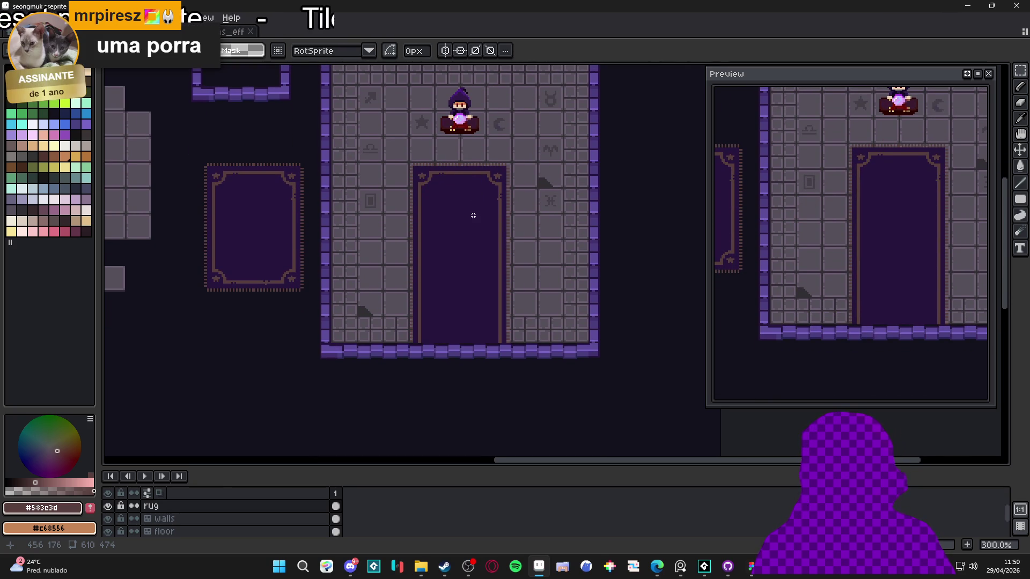
scroll(386, 346, "down", 1)
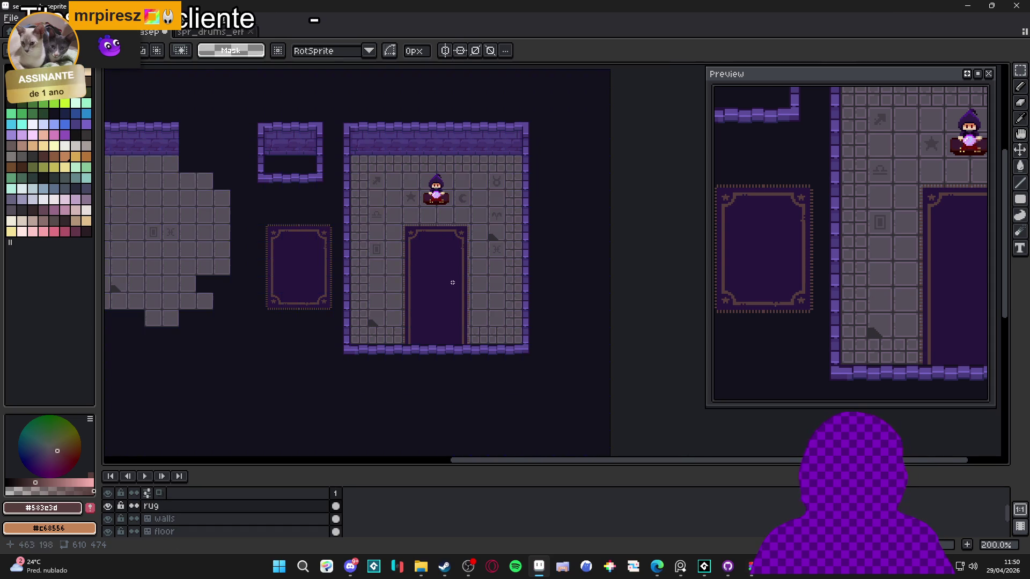
scroll(453, 281, "up", 1)
left_click_drag(473, 313, 488, 321)
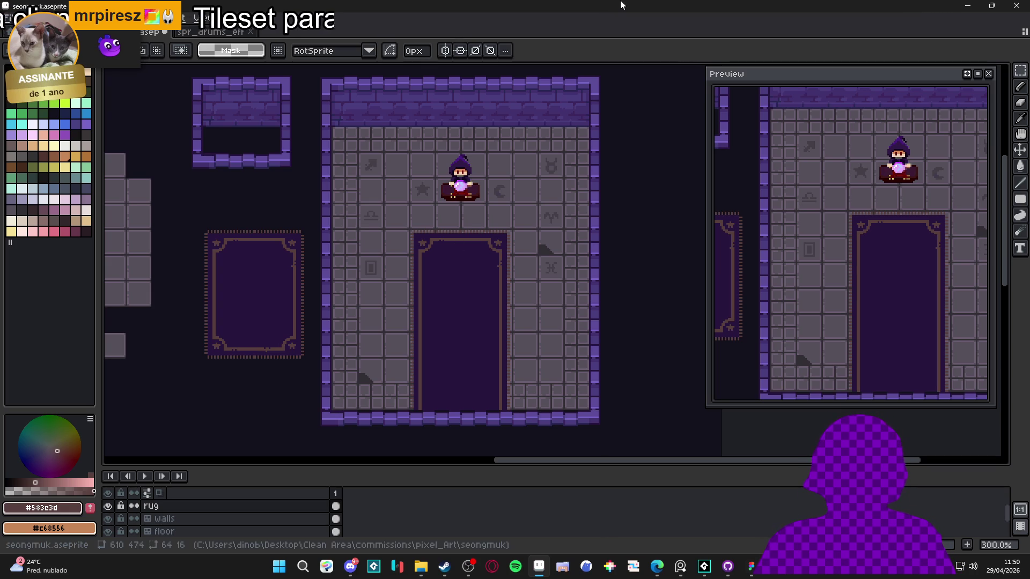
left_click_drag(612, 151, 616, 154)
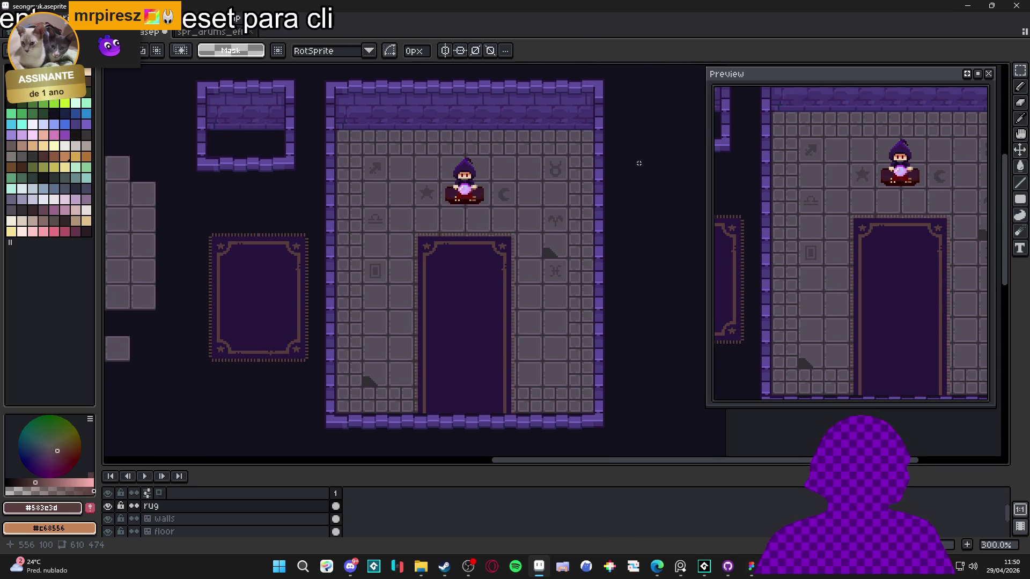
key("ctrl+s")
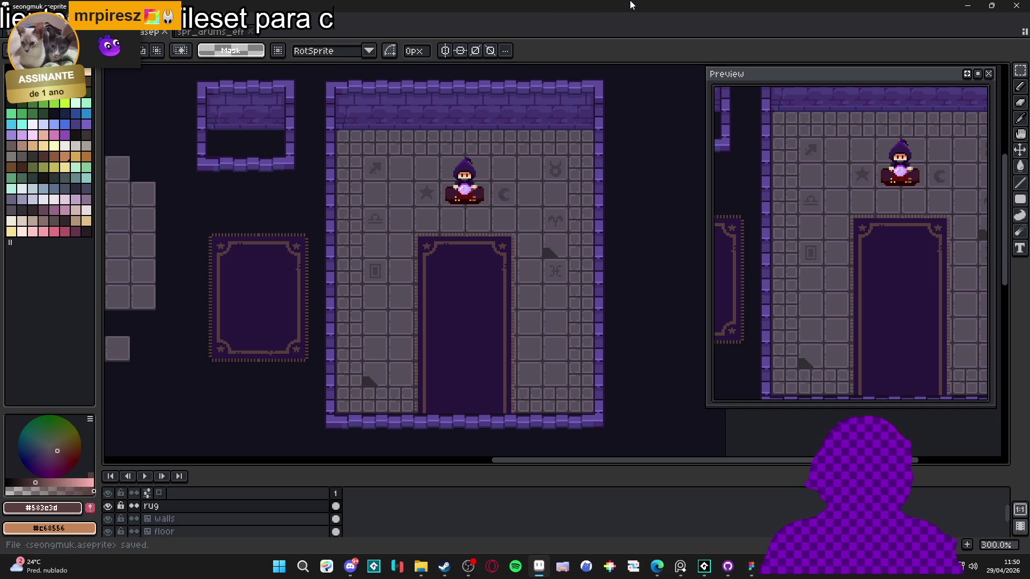
Darken several pixels along the rug's border with the rug's dark purple
scroll(435, 358, "up", 4)
scroll(435, 357, "up", 3)
key("b")
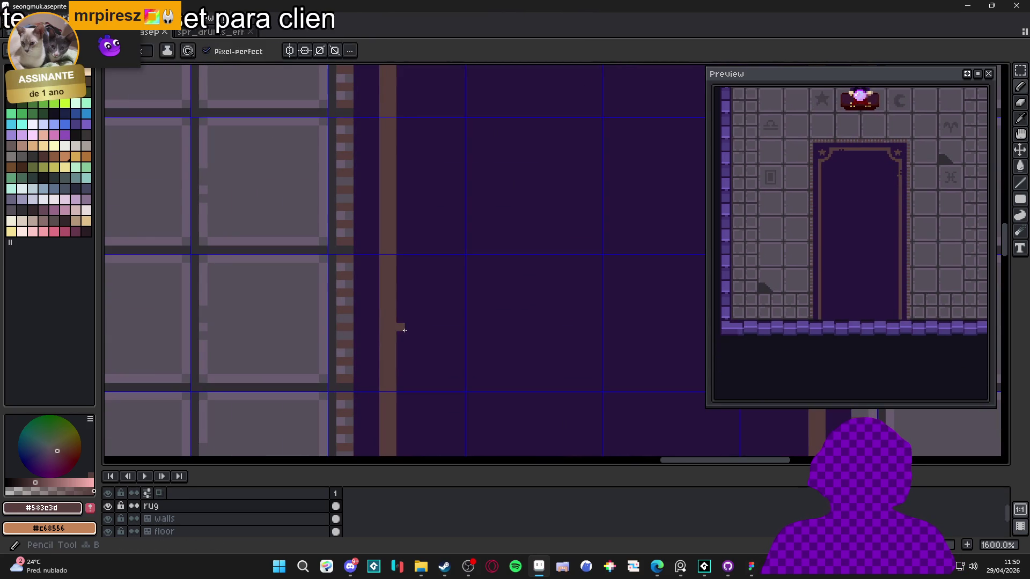
left_click(398, 328, "alt")
left_click(392, 328)
left_click(389, 352)
key("ctrl+z")
left_click(391, 343)
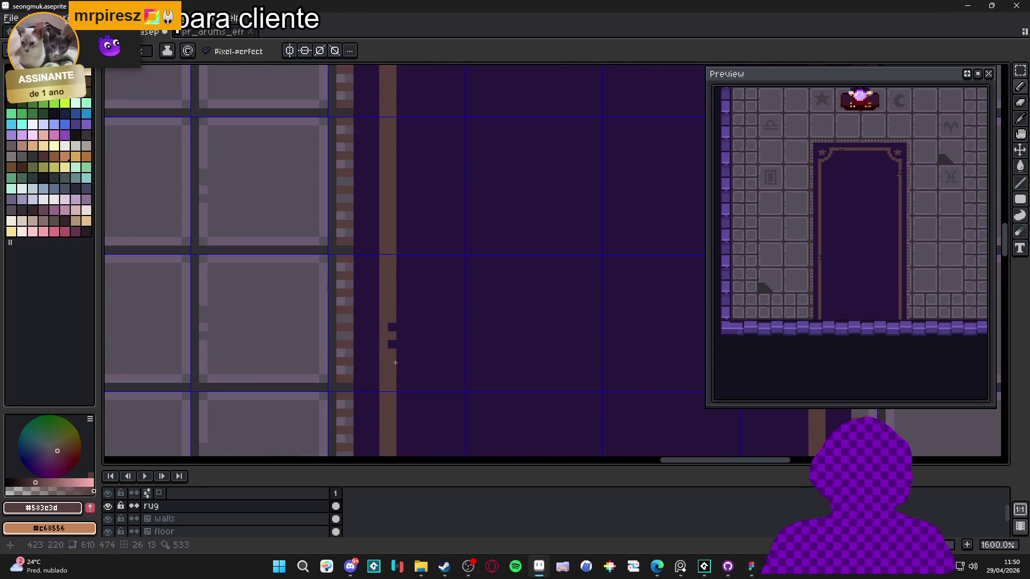
left_click(383, 378)
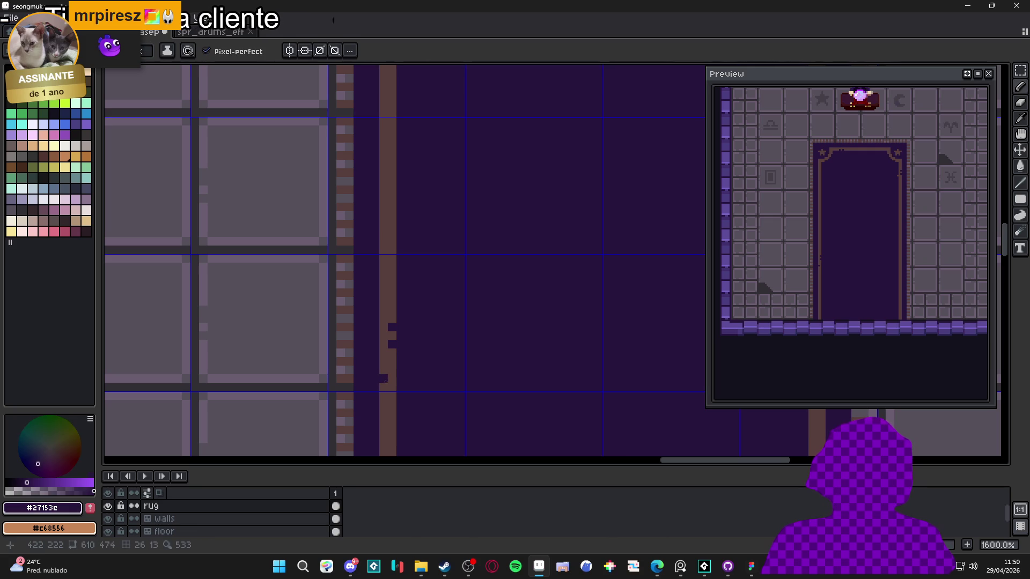
Sample the border's brown and undo the last two pixel edits
left_click(390, 379, "alt")
scroll(397, 385, "down", 3)
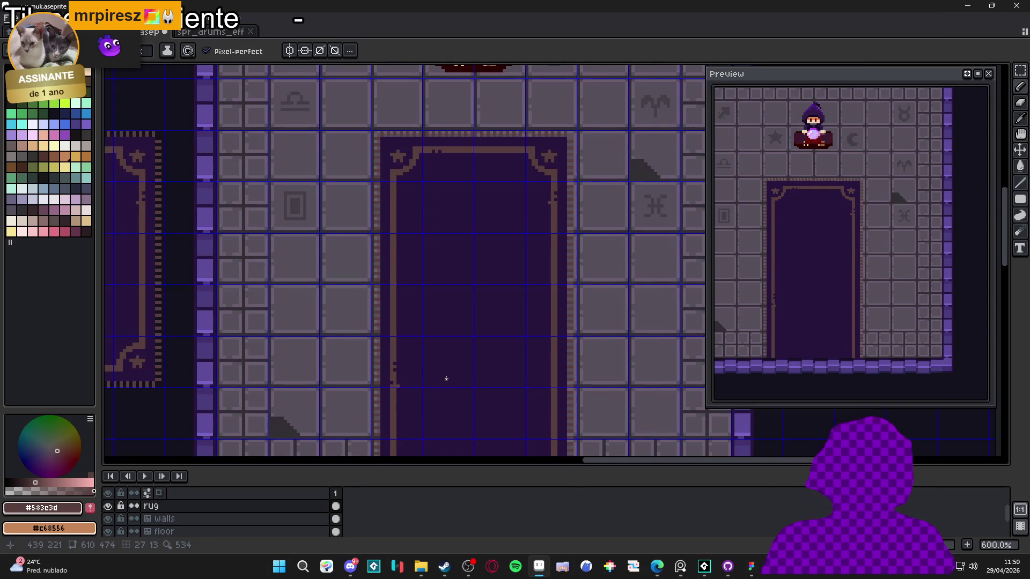
scroll(424, 397, "down", 2)
key("ctrl+z")
scroll(407, 365, "up", 5)
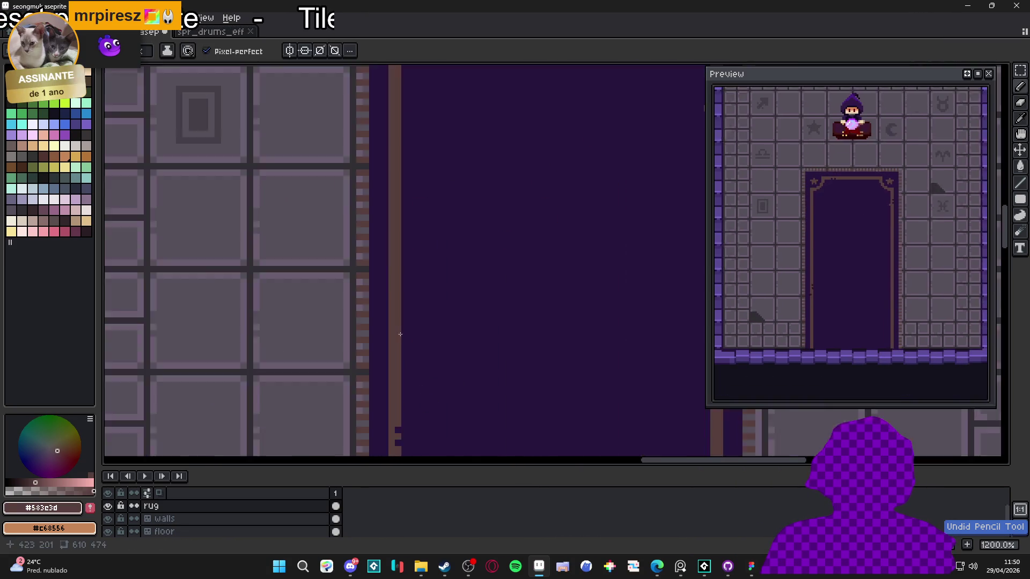
scroll(400, 334, "up", 2)
key("ctrl+z")
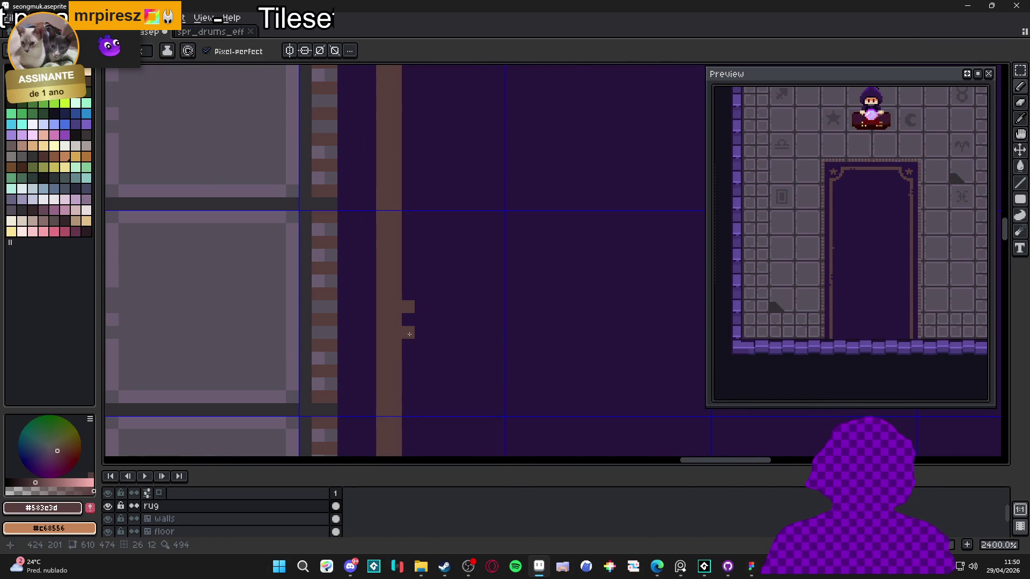
Add a brown notch and a dark pixel to the rug's edge
left_click(369, 318)
scroll(369, 318, "down", 7)
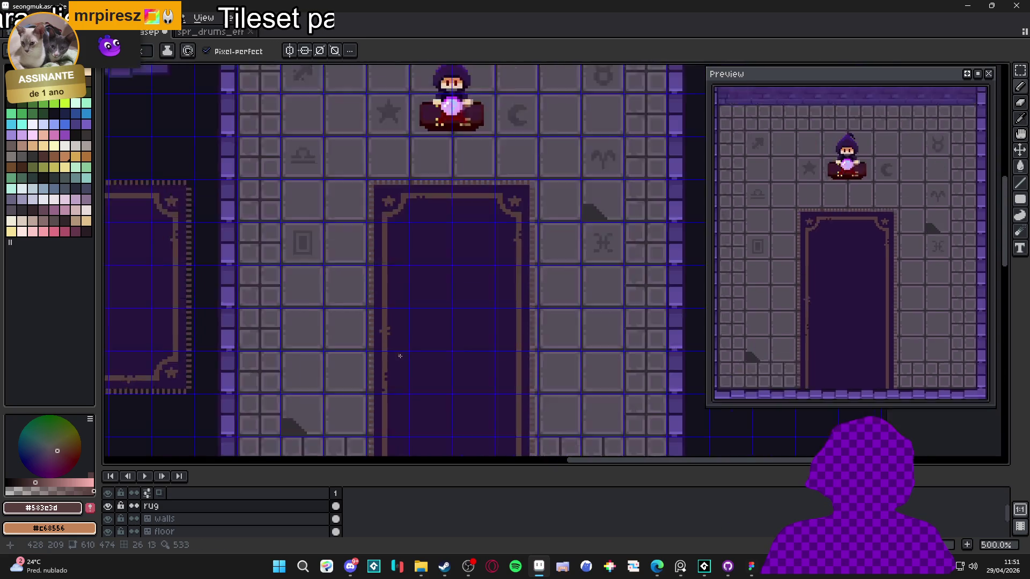
scroll(470, 367, "up", 4)
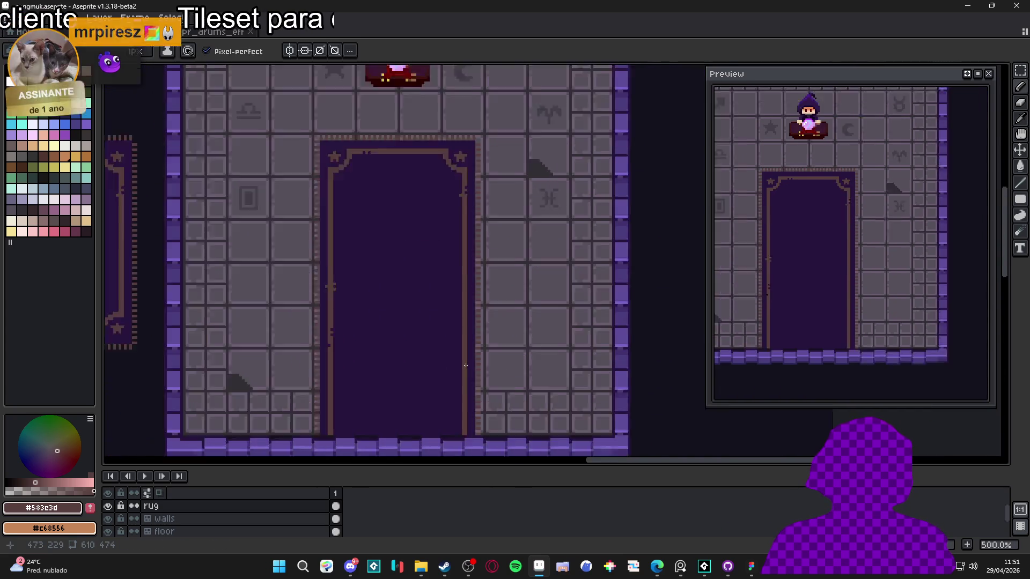
scroll(450, 424, "up", 3)
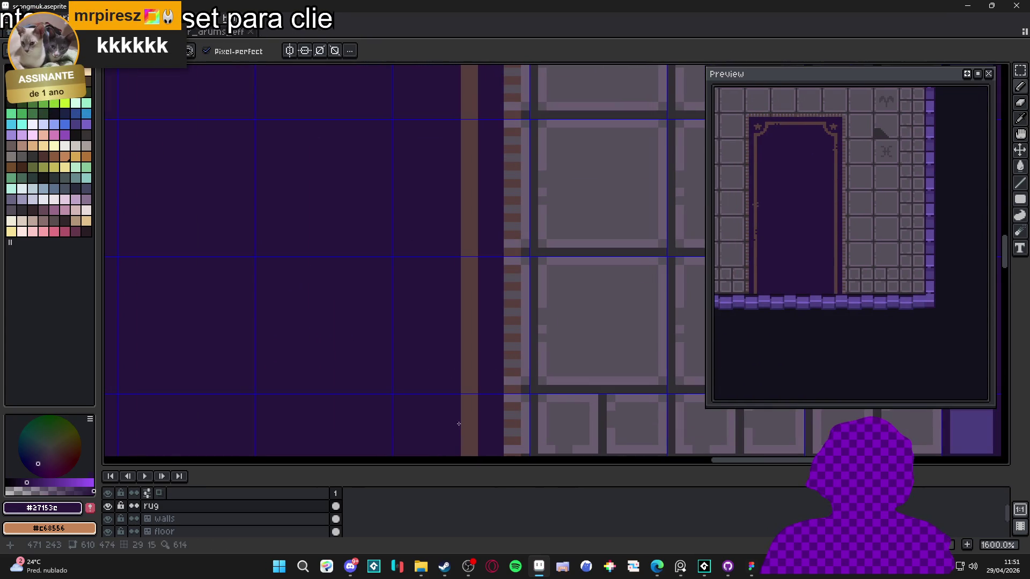
left_click(462, 424)
key("ctrl+z")
left_click(463, 424)
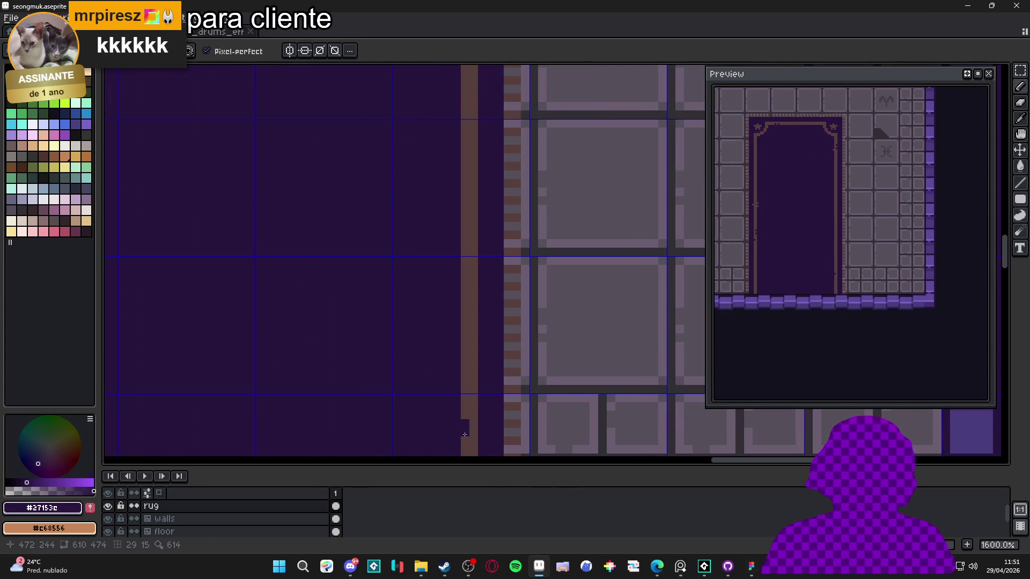
scroll(461, 423, "down", 6)
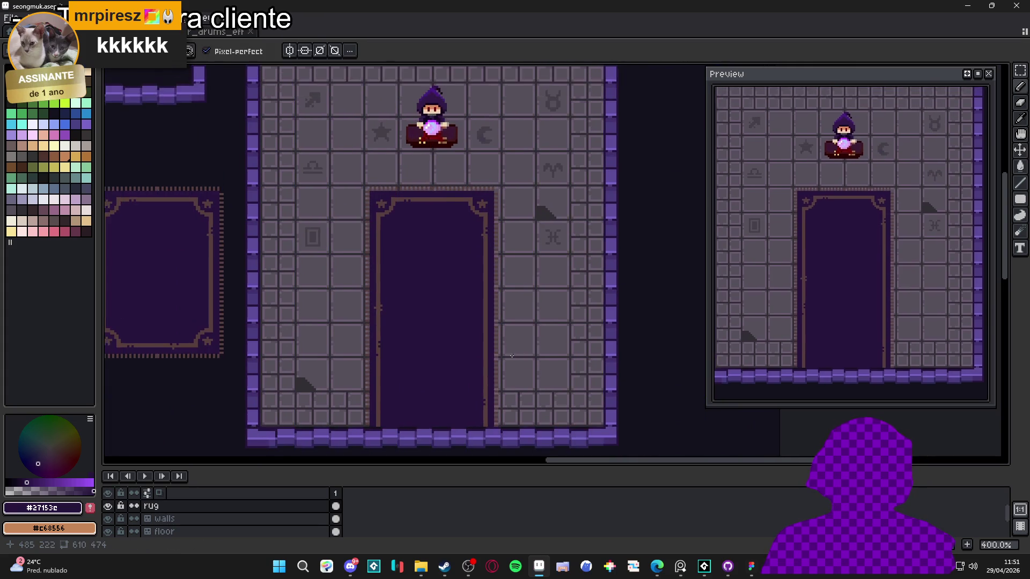
scroll(510, 338, "down", 1)
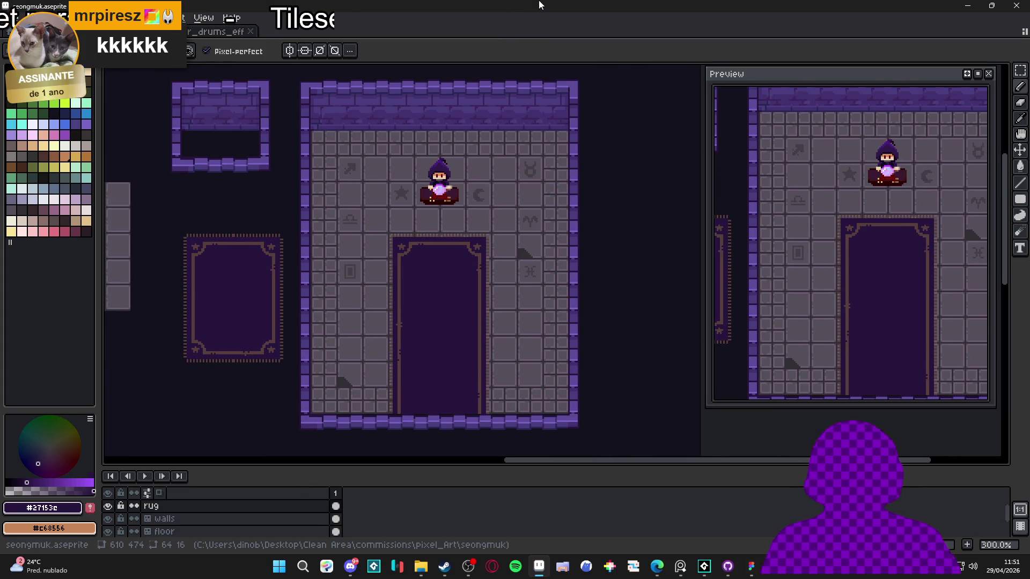
scroll(443, 331, "up", 1)
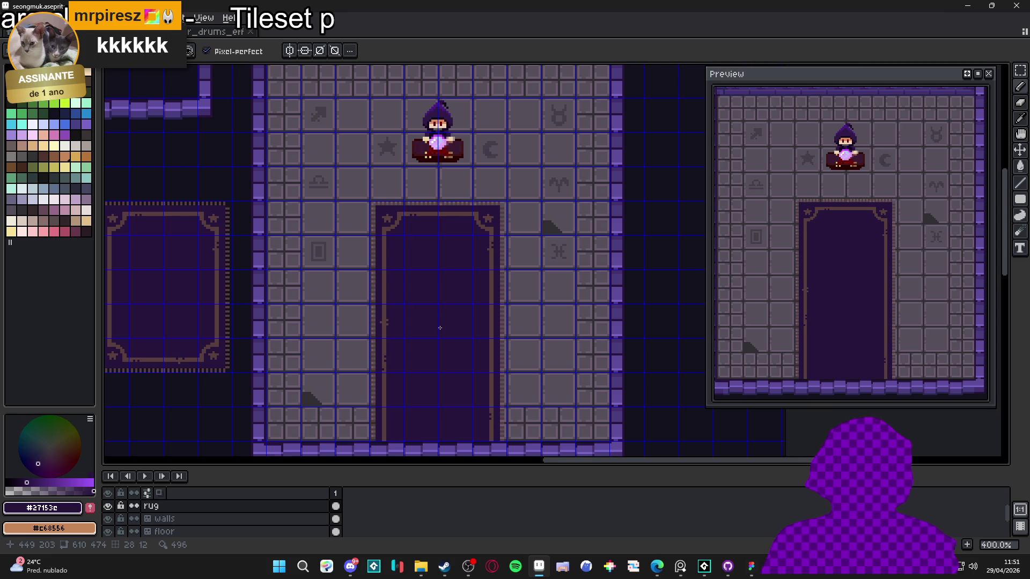
scroll(440, 328, "up", 1)
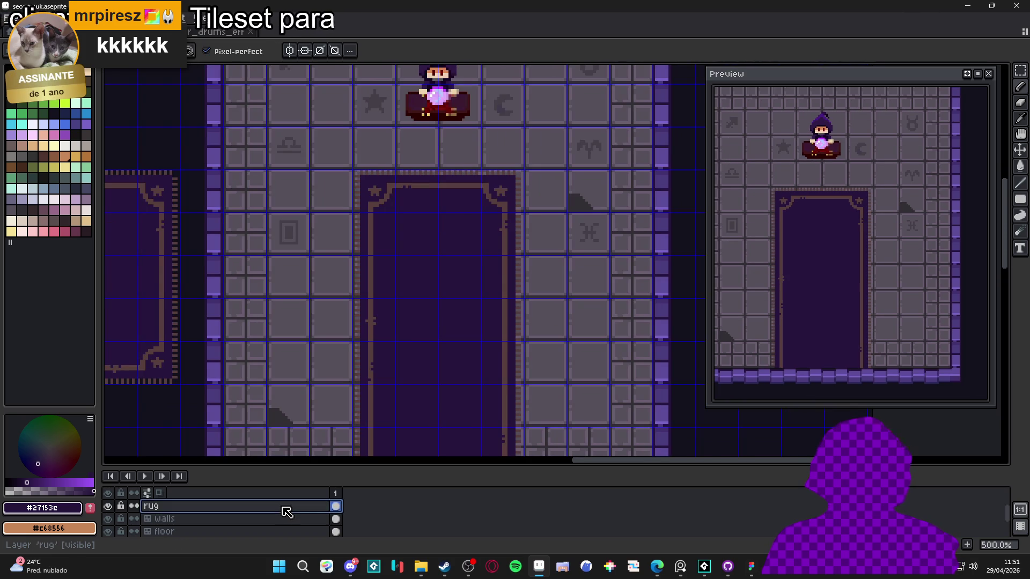
Add Layer 3 and load a large brush with the rug border's brown
key("shift+n")
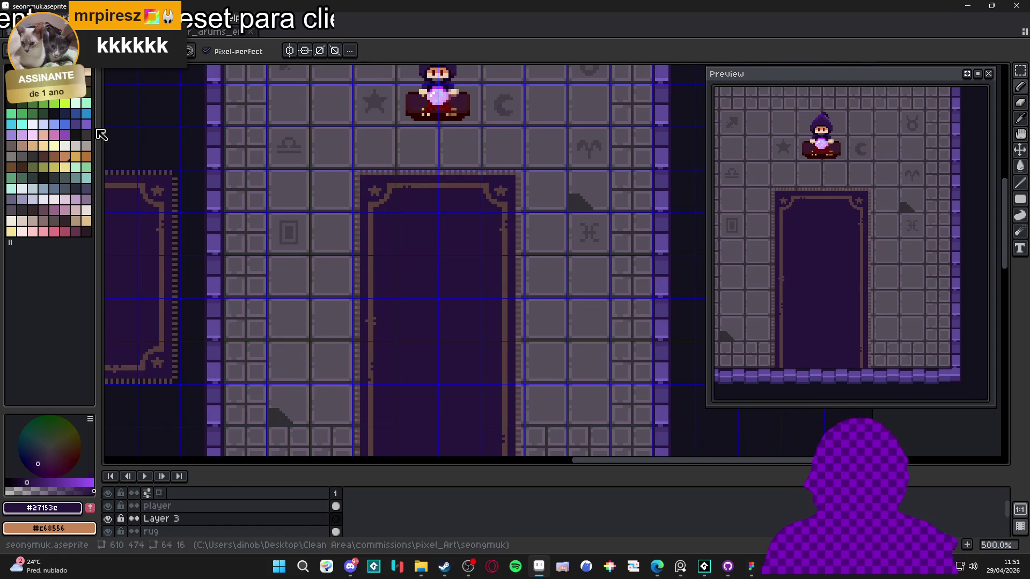
left_click(86, 124)
scroll(438, 342, "up", 2)
key("plus")
key("plus")
key("plus")
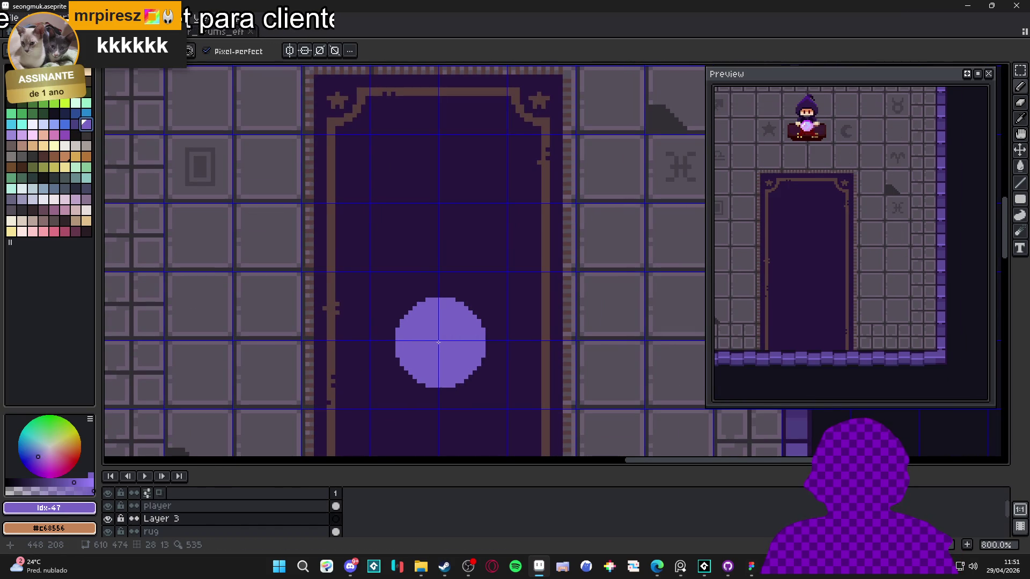
left_click(546, 353, "alt")
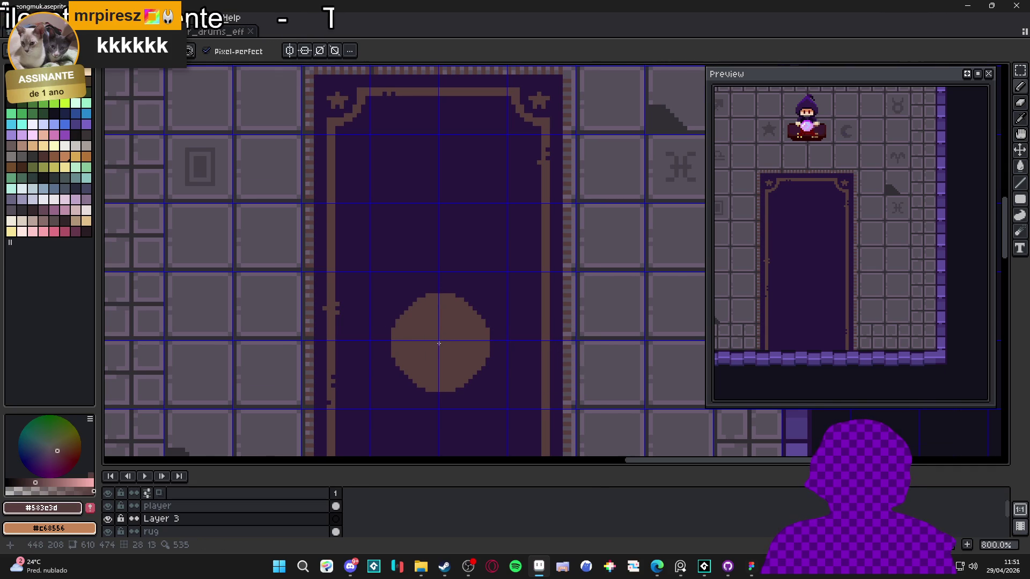
Stamp a brown circle mid-rug and cut a round bite to form the crescent moon
scroll(439, 343, "down", 3)
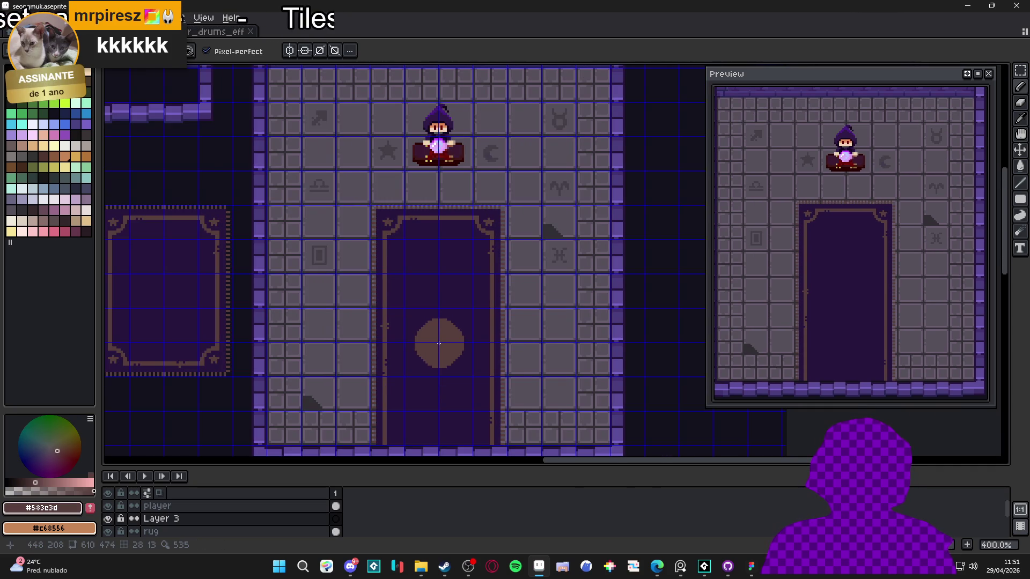
left_click(439, 343)
scroll(438, 343, "up", 2)
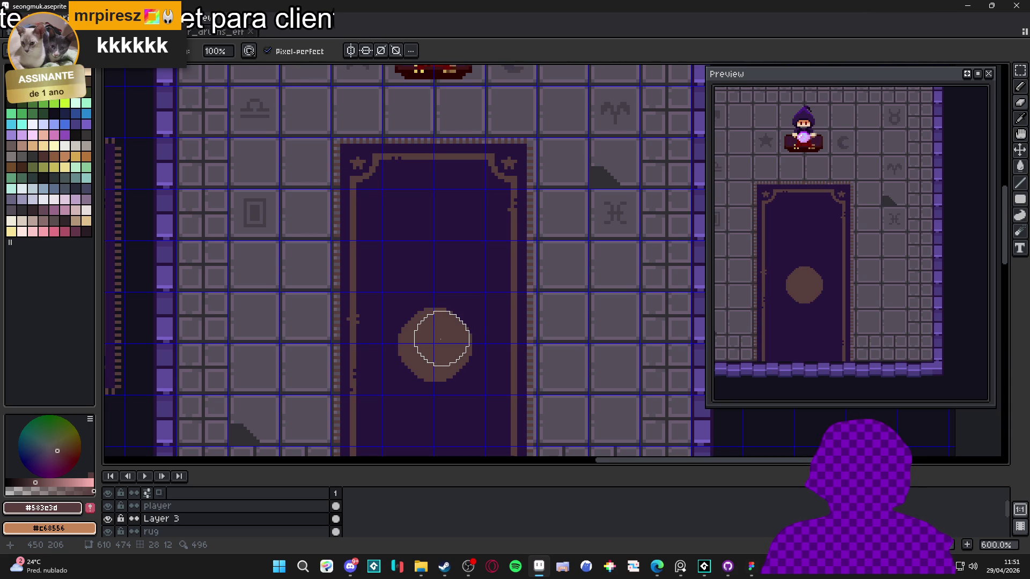
left_click(441, 336)
key("b")
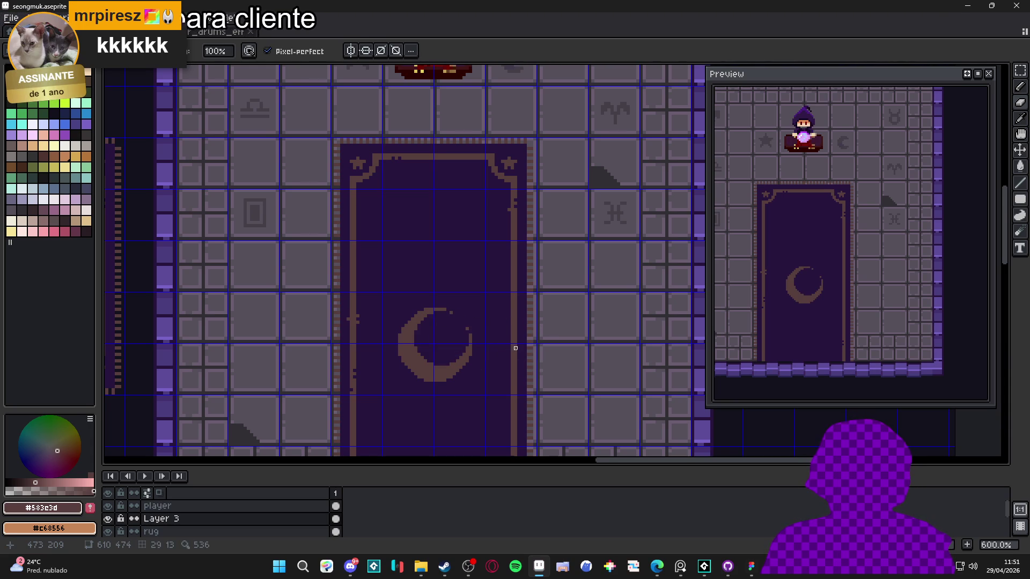
scroll(516, 348, "down", 3)
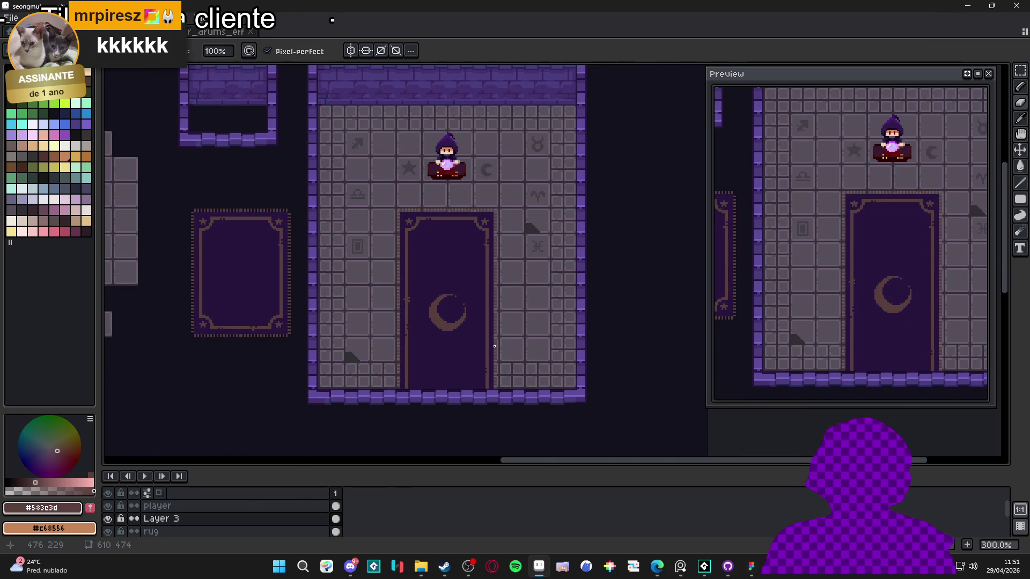
scroll(476, 330, "up", 10)
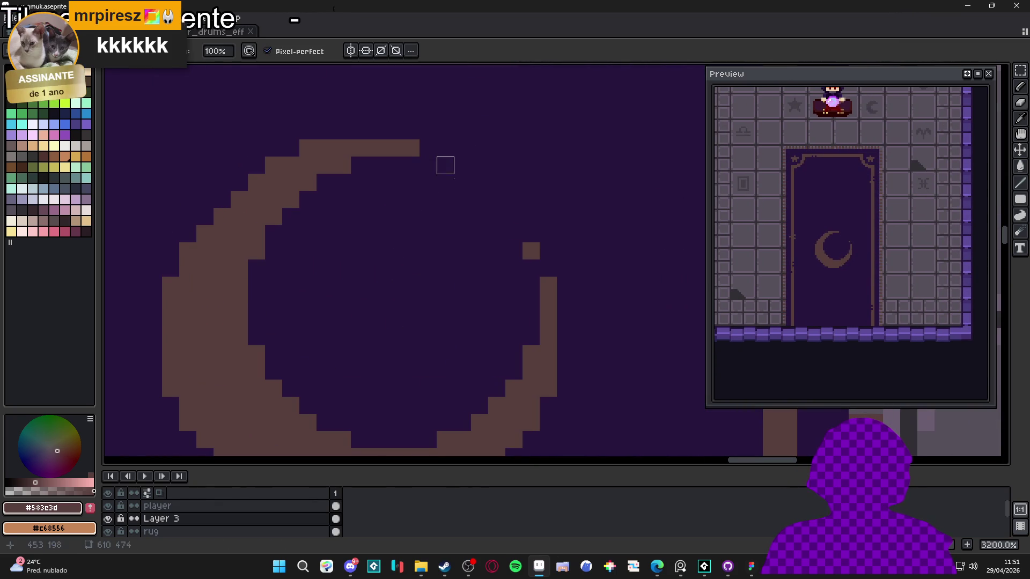
scroll(531, 251, "down", 5)
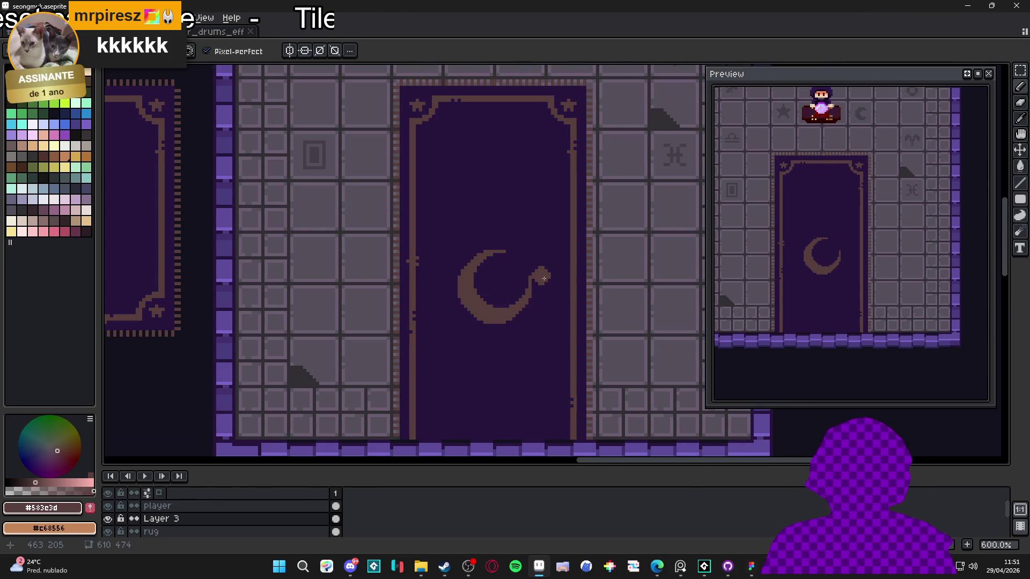
scroll(515, 268, "up", 6)
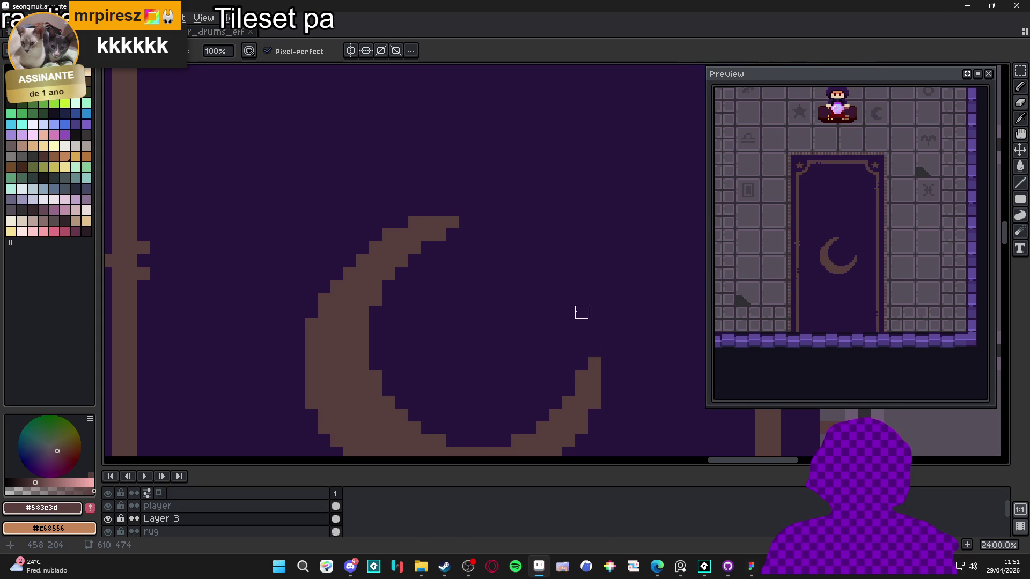
scroll(581, 305, "down", 7)
left_click_drag(582, 295, 546, 266)
scroll(546, 264, "down", 2)
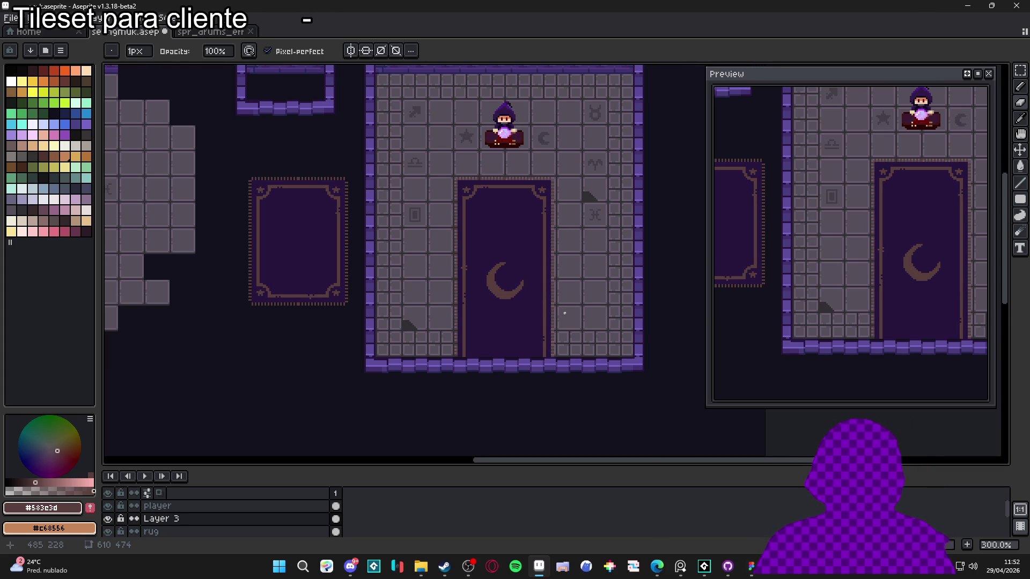
scroll(564, 312, "down", 1)
scroll(564, 312, "up", 1)
left_click_drag(551, 330, 518, 375)
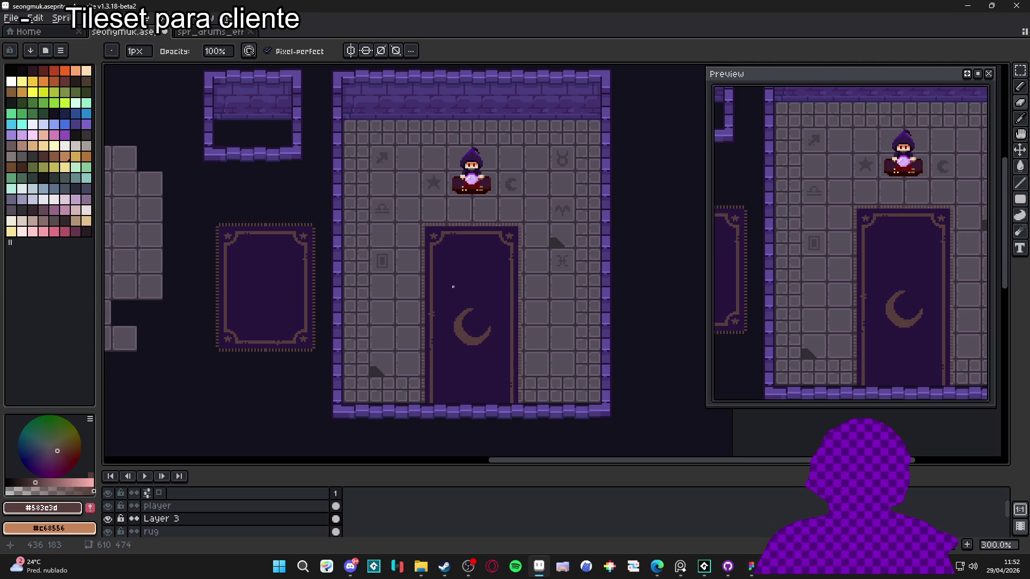
key("ctrl+apostrophe")
key("ctrl+apostrophe")
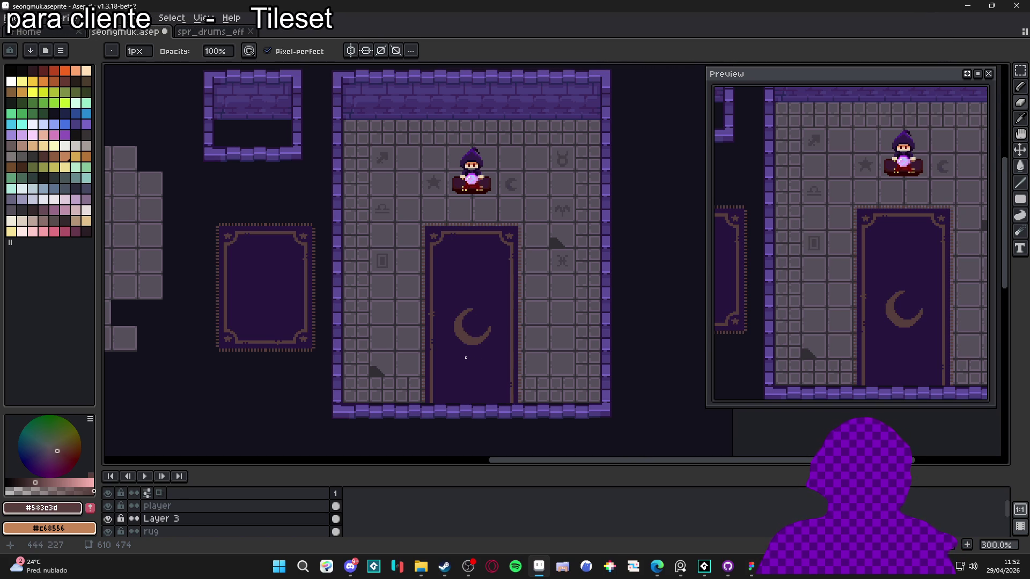
scroll(465, 357, "down", 1)
scroll(466, 356, "up", 1)
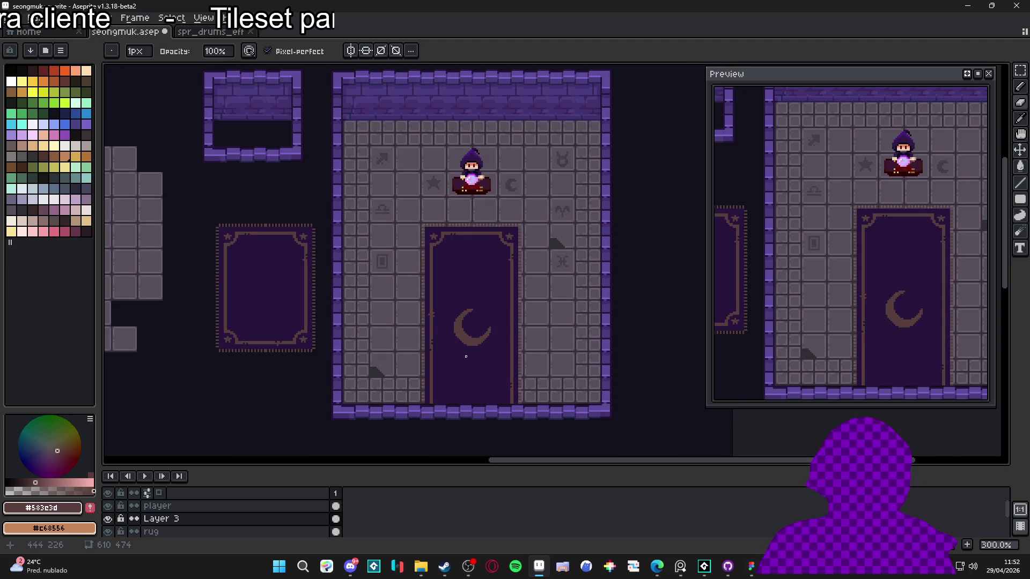
key("e")
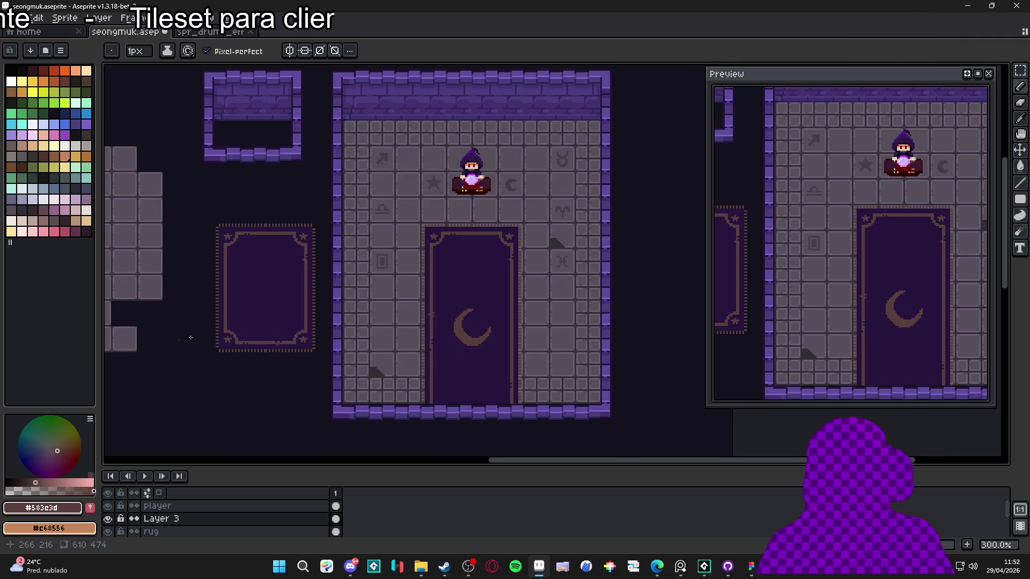
Paint a darker brown #50373d band along the moon's lower curve with a 2px pencil
scroll(340, 361, "up", 3)
scroll(461, 402, "up", 1)
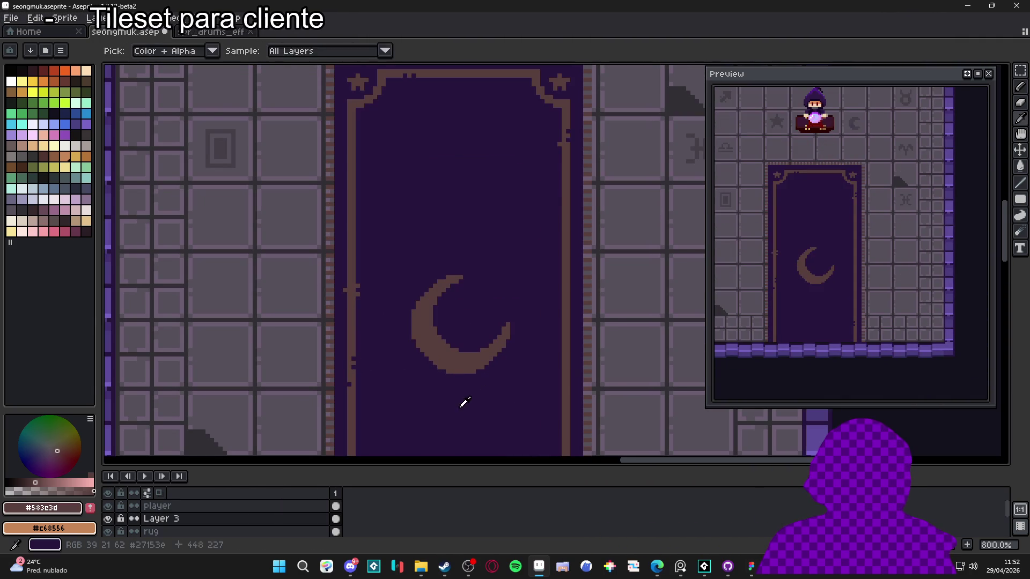
left_click(462, 402, "alt")
scroll(471, 356, "up", 2)
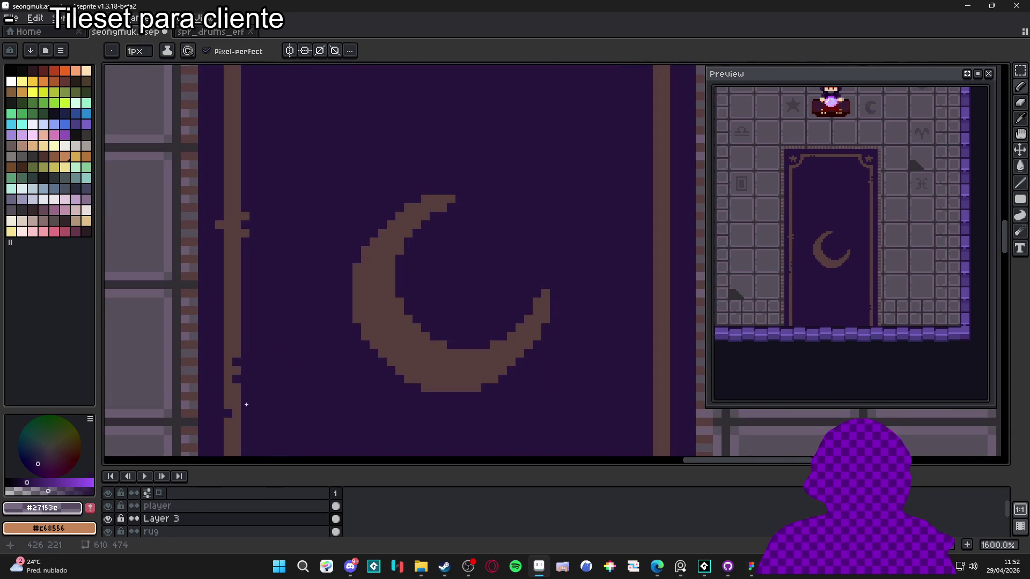
key("plus")
scroll(480, 365, "up", 3)
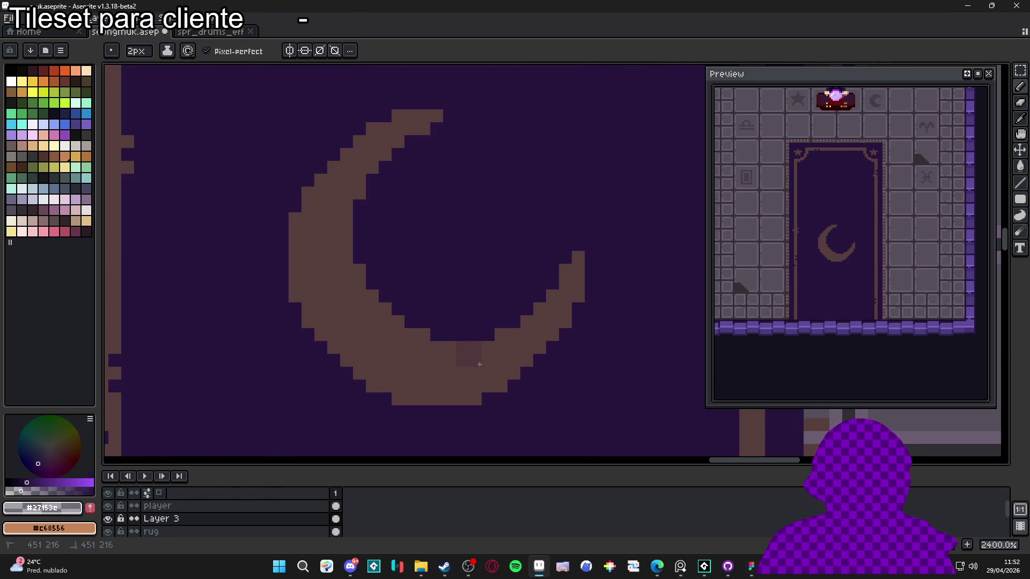
left_click(480, 364, "alt")
left_click_drag(445, 361, 495, 360)
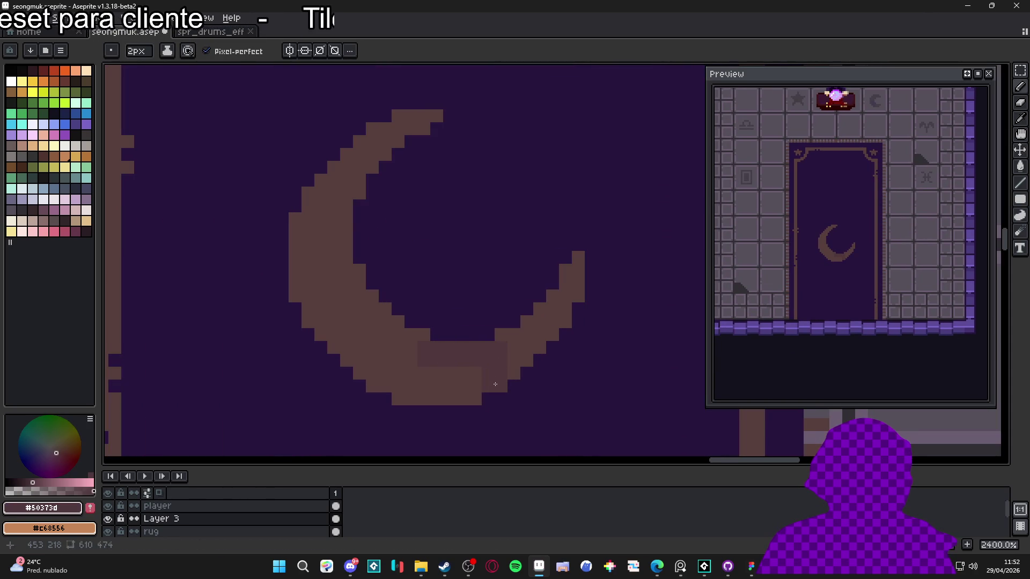
left_click_drag(424, 400, 477, 399)
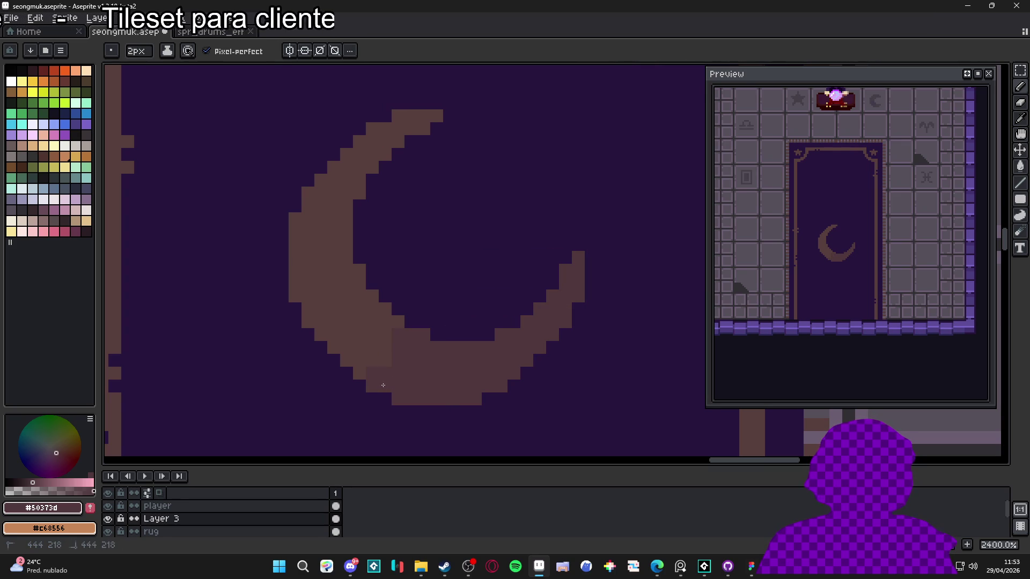
scroll(390, 365, "up", 2)
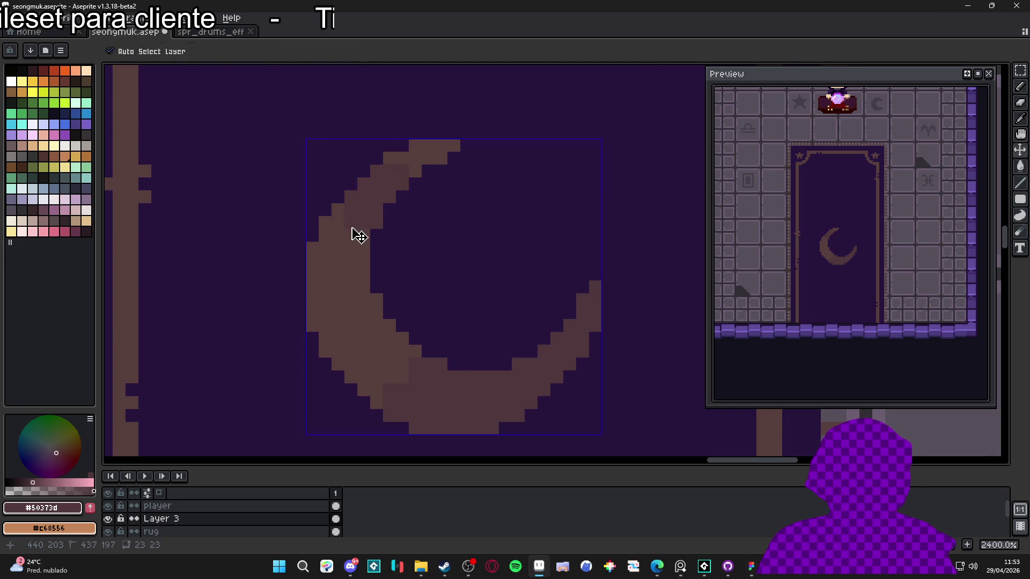
scroll(360, 213, "down", 7)
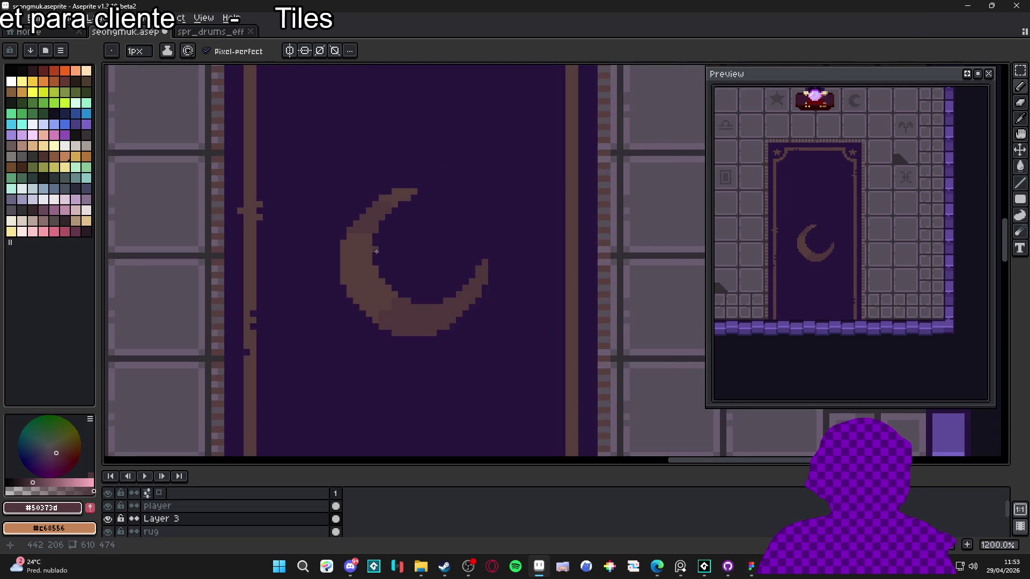
scroll(398, 296, "up", 2)
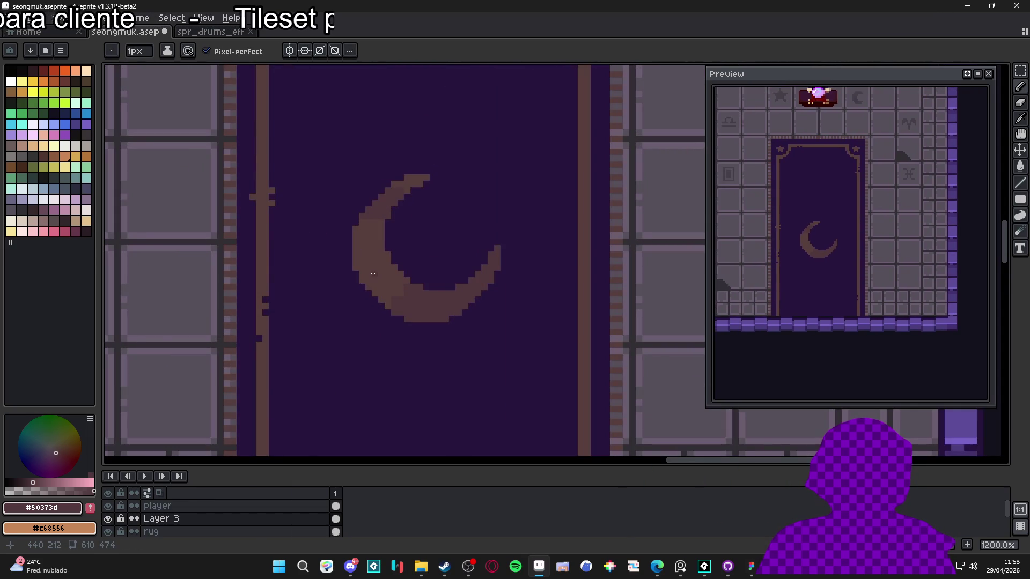
scroll(422, 310, "down", 3)
scroll(422, 309, "down", 1)
scroll(319, 289, "up", 3)
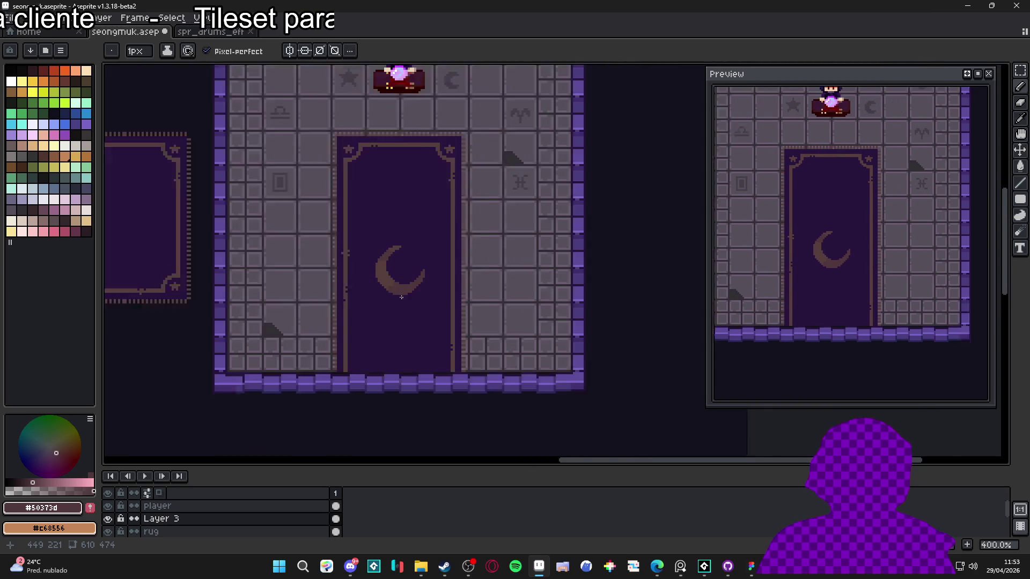
scroll(318, 289, "up", 6)
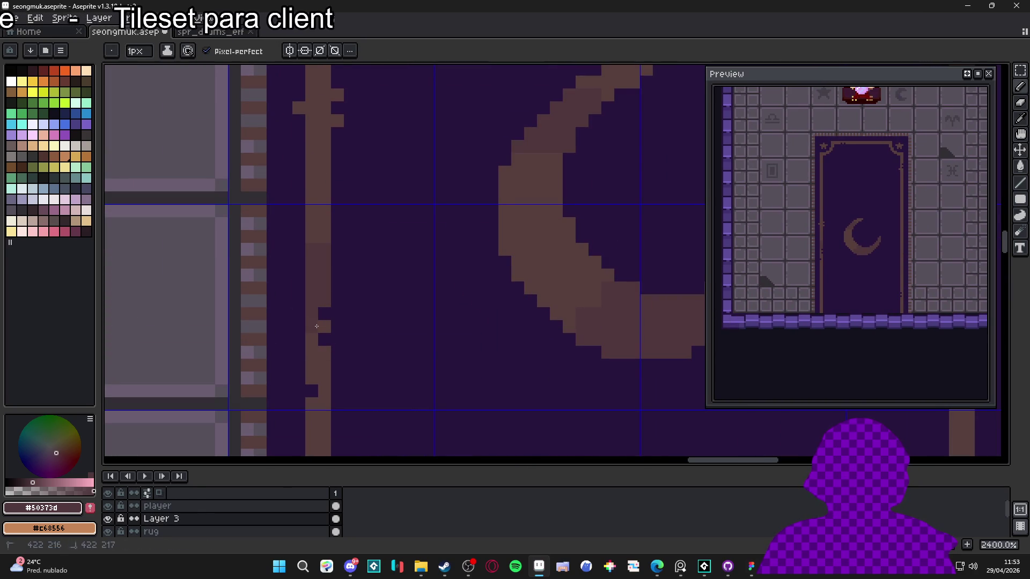
Zoom and pan around the rug to bring its top corner into view
scroll(328, 365, "down", 6)
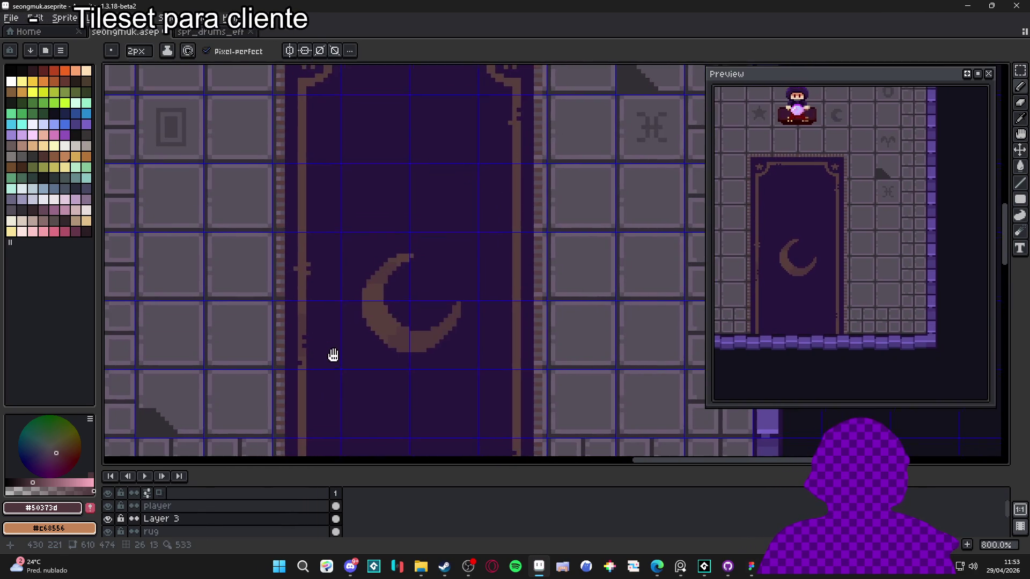
scroll(488, 253, "down", 1)
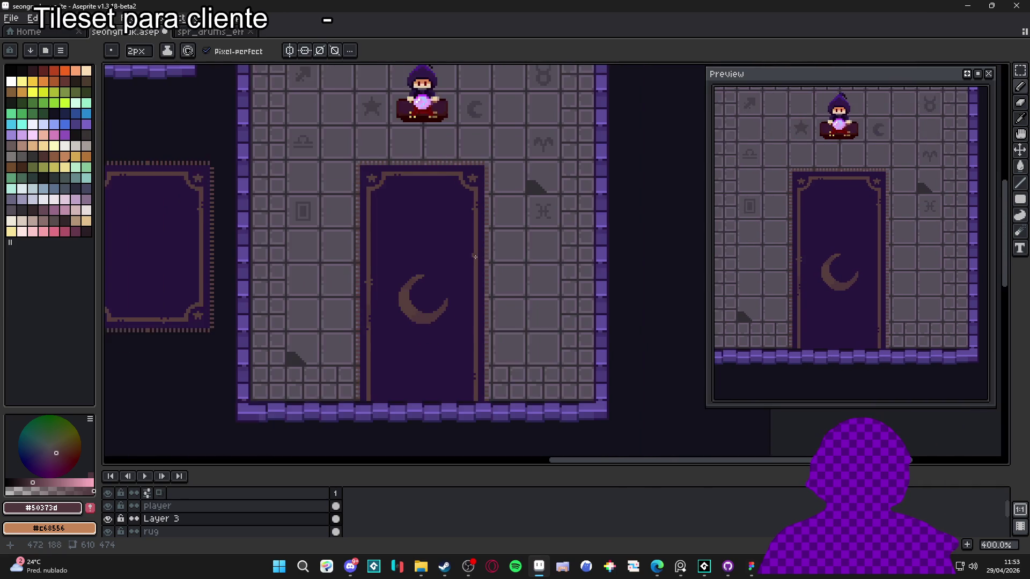
key("v")
scroll(469, 249, "up", 7)
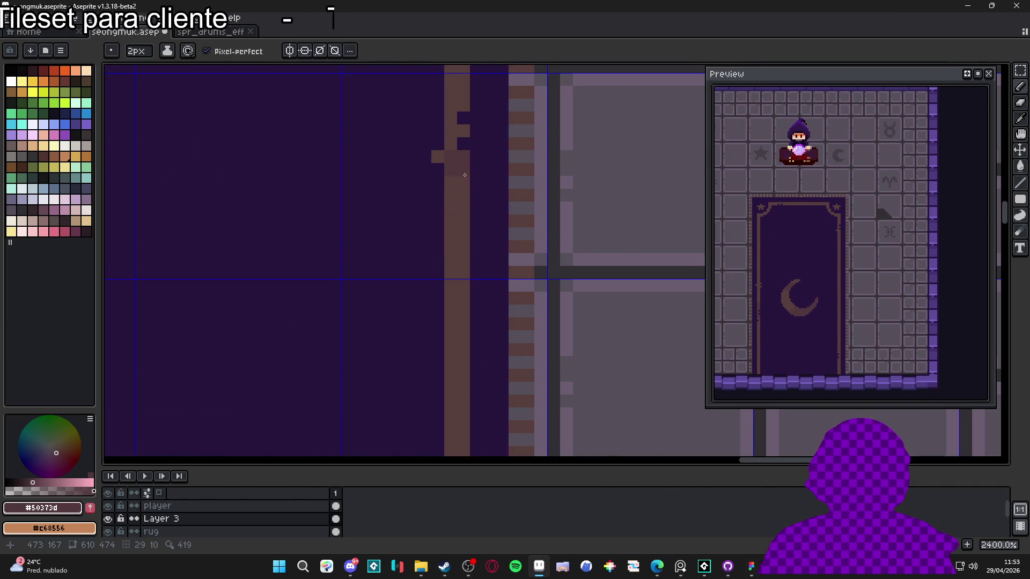
left_click_drag(453, 187, 451, 339)
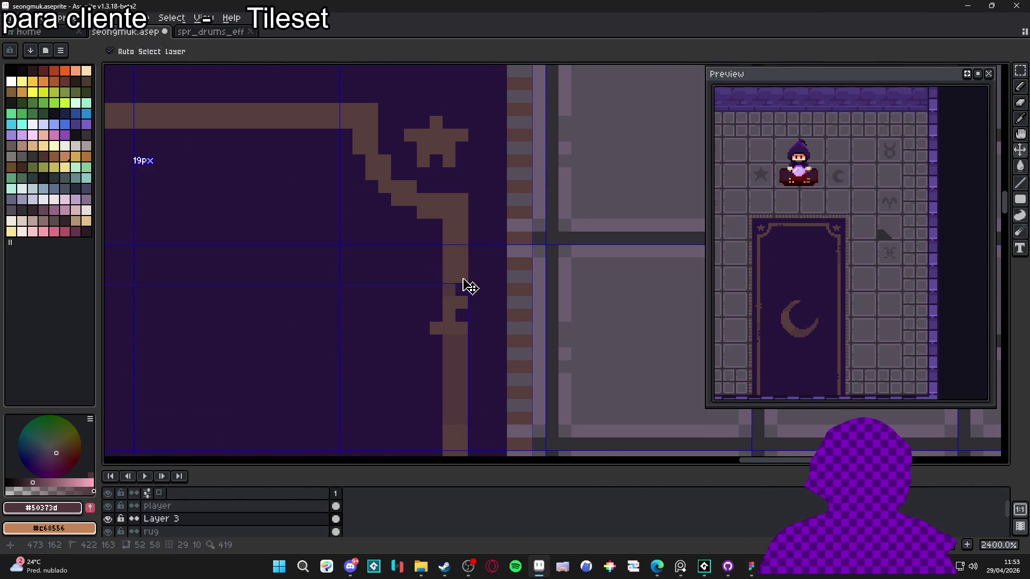
scroll(384, 184, "down", 6)
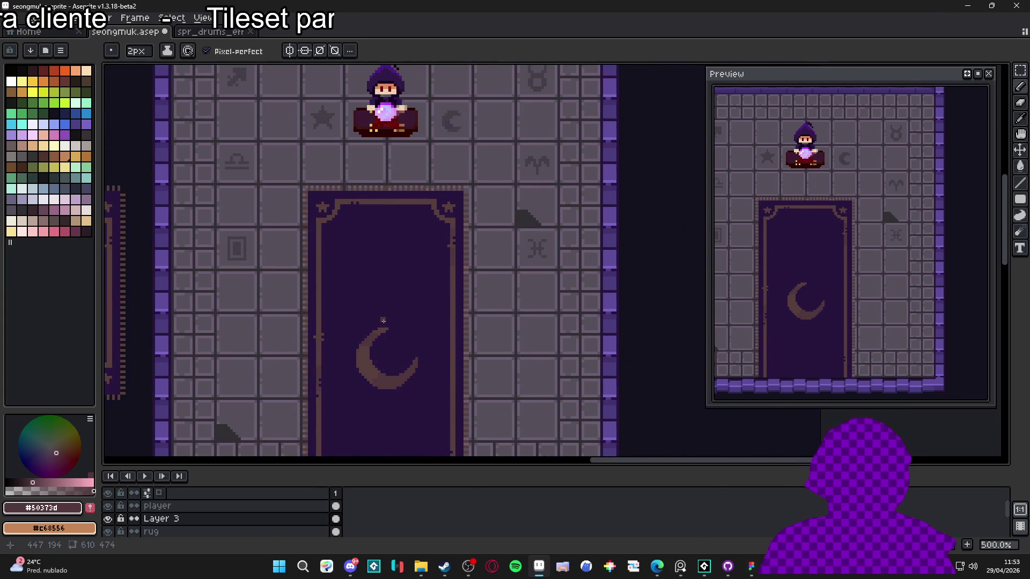
scroll(451, 278, "up", 5)
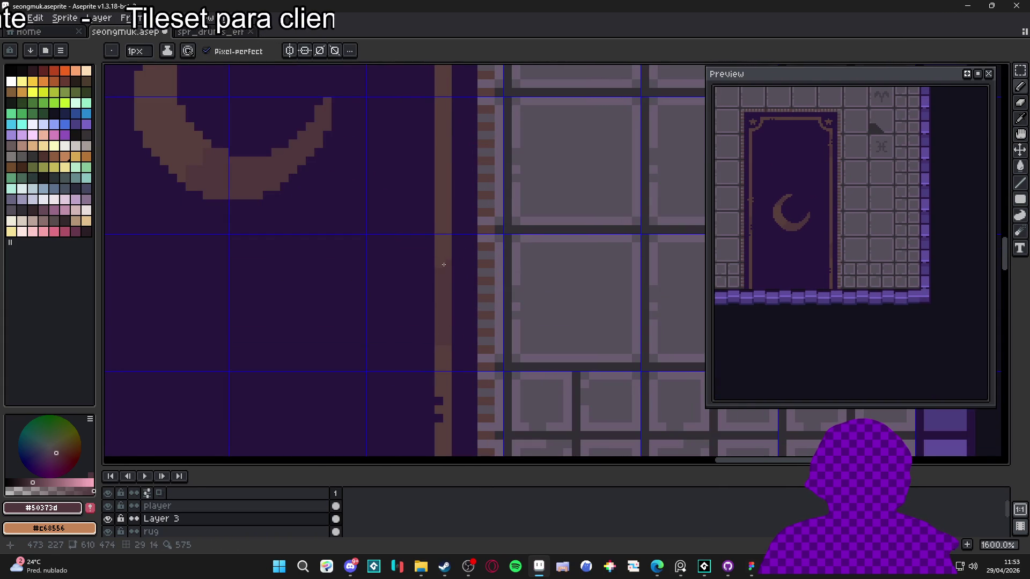
scroll(439, 258, "down", 3)
key("v")
scroll(340, 266, "up", 4)
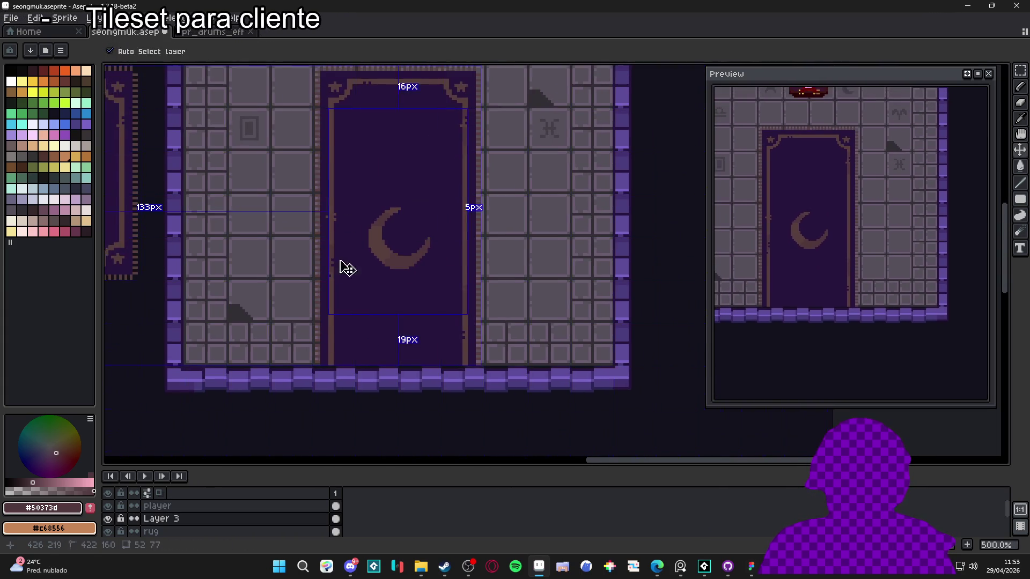
scroll(346, 308, "up", 2)
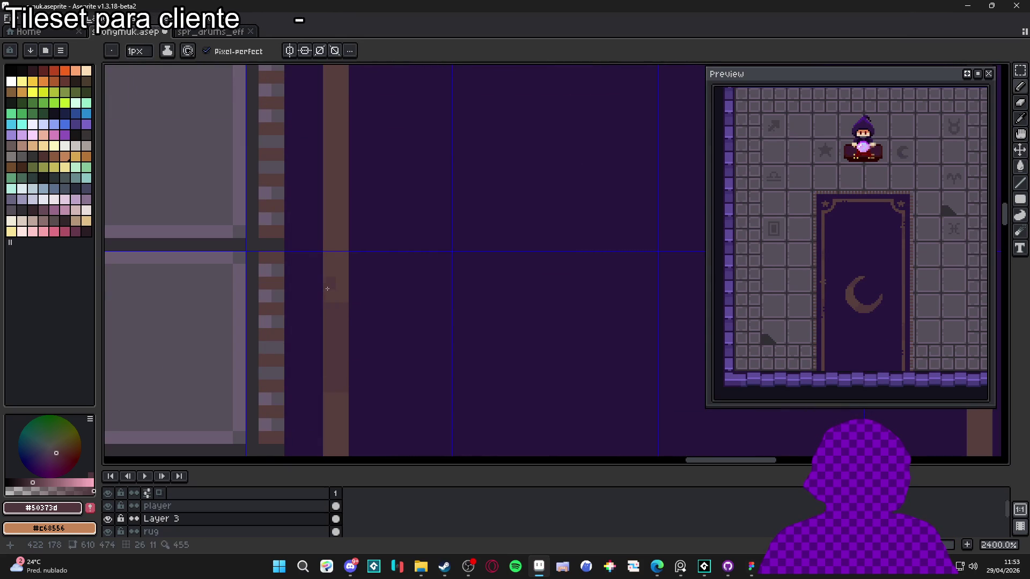
scroll(341, 285, "down", 6)
scroll(356, 349, "up", 4)
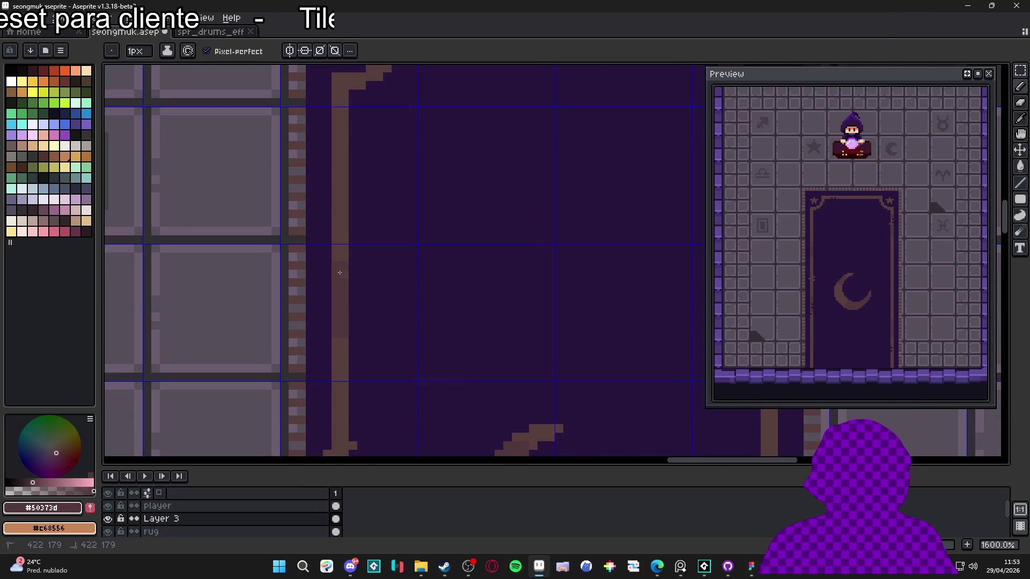
scroll(343, 276, "down", 4)
scroll(351, 312, "up", 1)
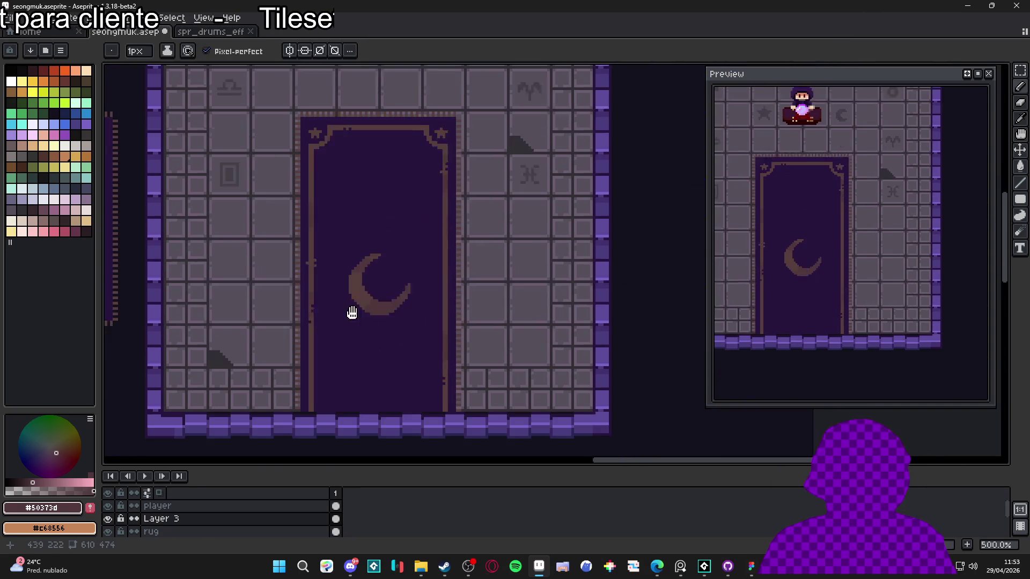
scroll(331, 337, "up", 4)
scroll(311, 357, "up", 3)
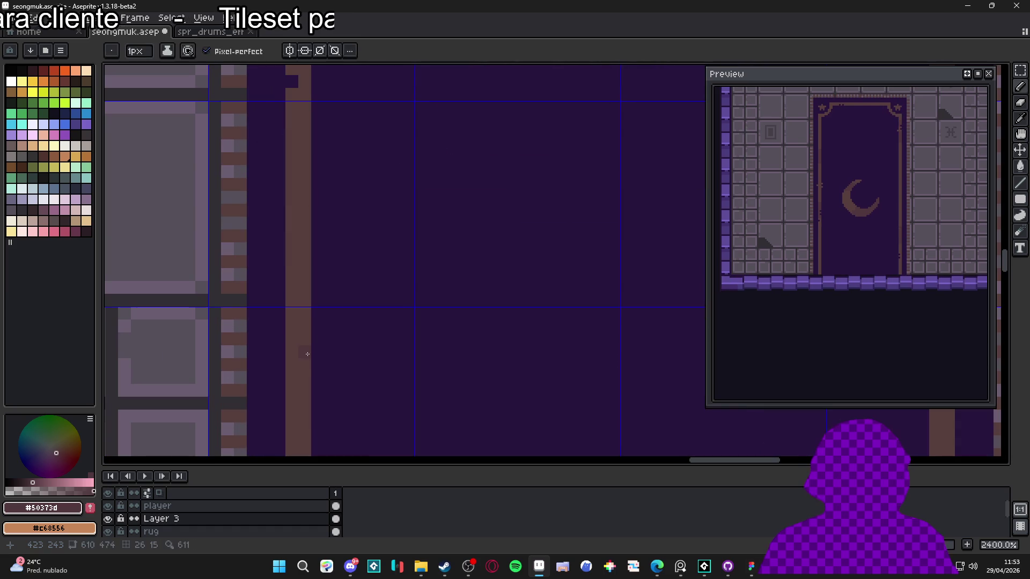
scroll(308, 380, "down", 7)
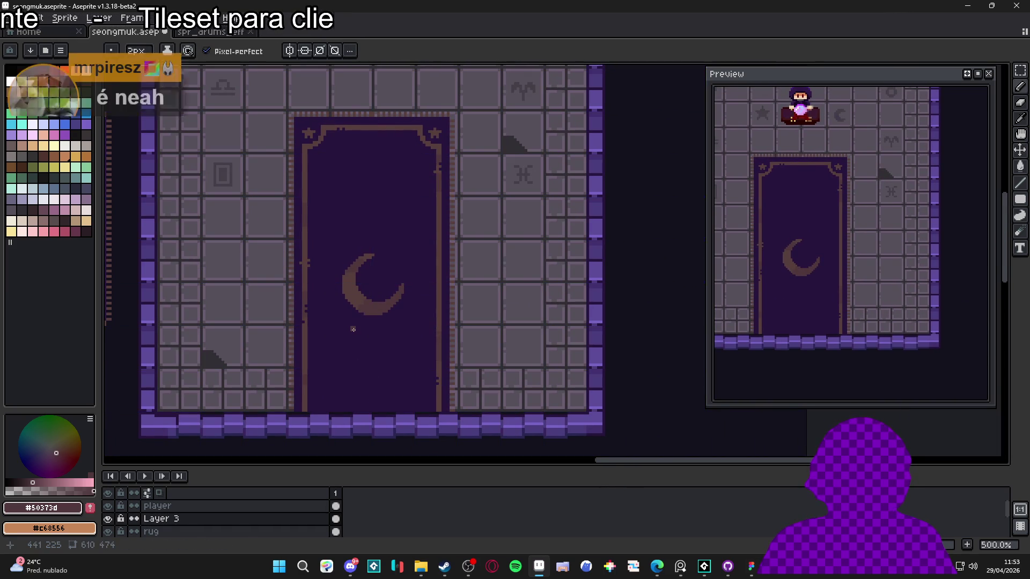
scroll(358, 118, "up", 3)
Extend the top border's lighter pixels one pixel further left
left_click_drag(363, 141, 372, 213)
scroll(373, 213, "up", 1)
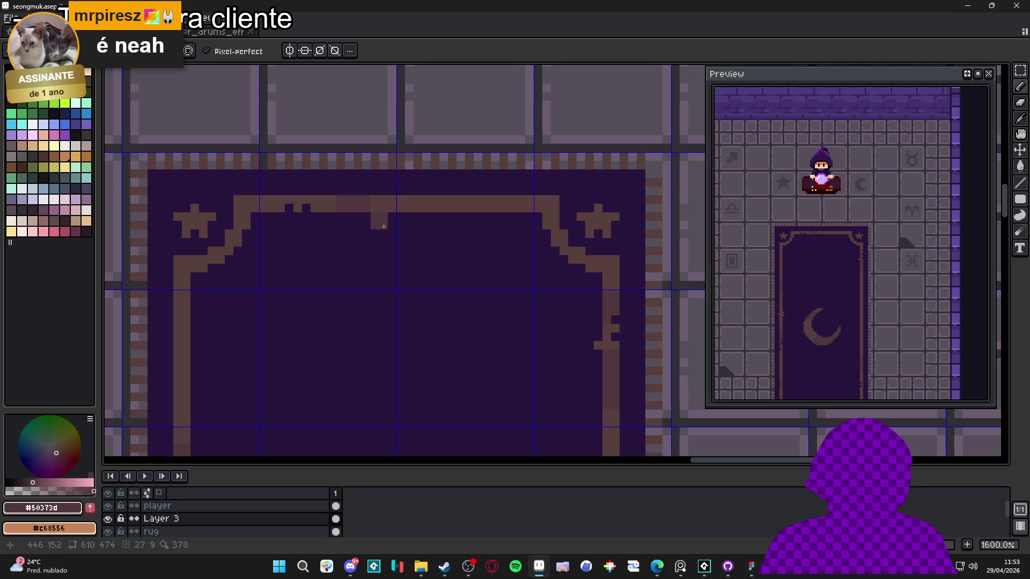
left_click_drag(385, 212, 339, 210)
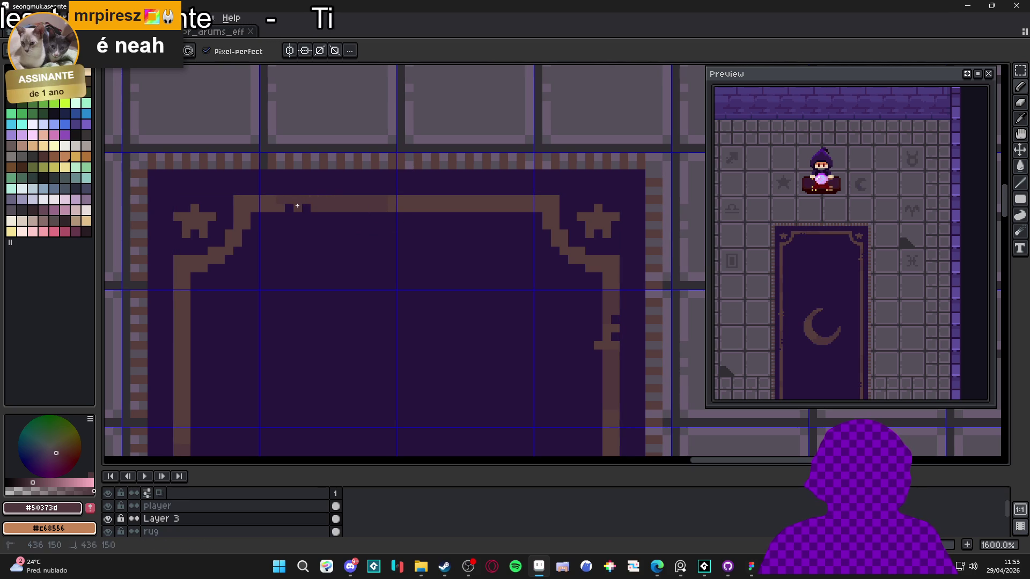
scroll(278, 208, "down", 2)
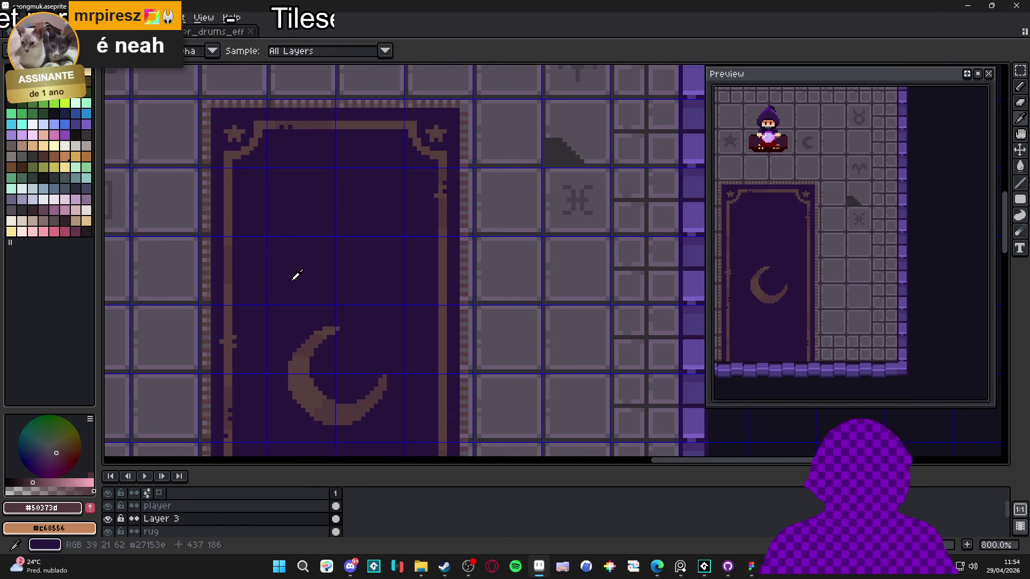
Set up the Paint Bucket with the rug's dark purple and Contiguous turned off
left_click(297, 275, "alt")
key("g")
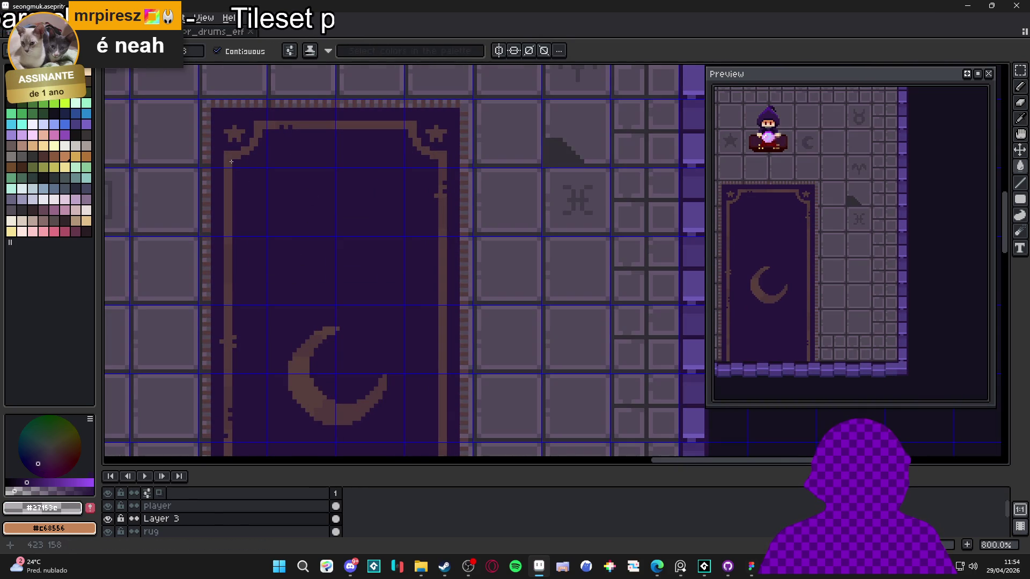
left_click(151, 530)
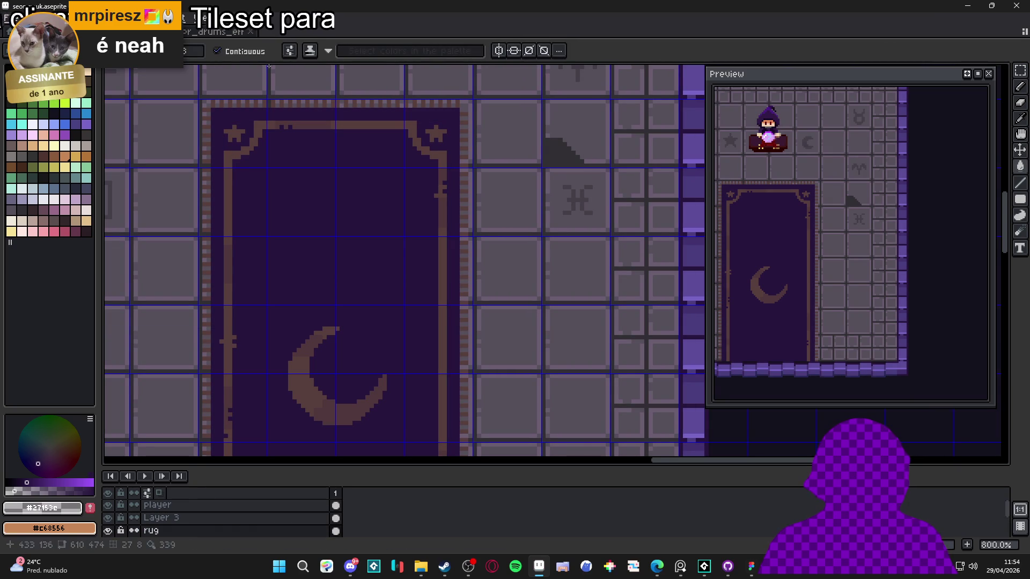
left_click(216, 51)
scroll(253, 248, "up", 6)
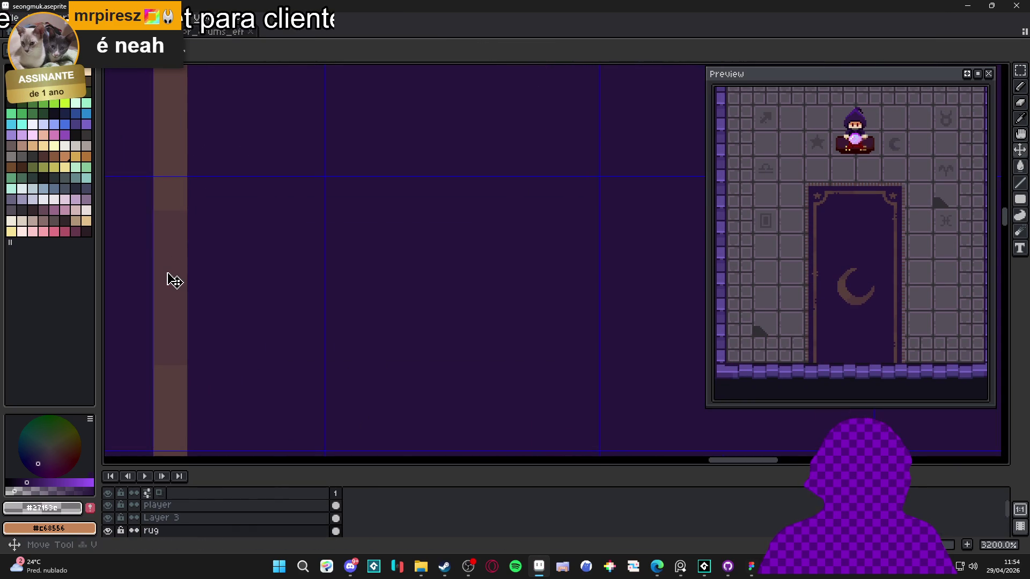
left_click(166, 277, "ctrl")
Choose a purple from the palette and reframe the view on the whole room
scroll(187, 280, "down", 6)
scroll(187, 280, "down", 1)
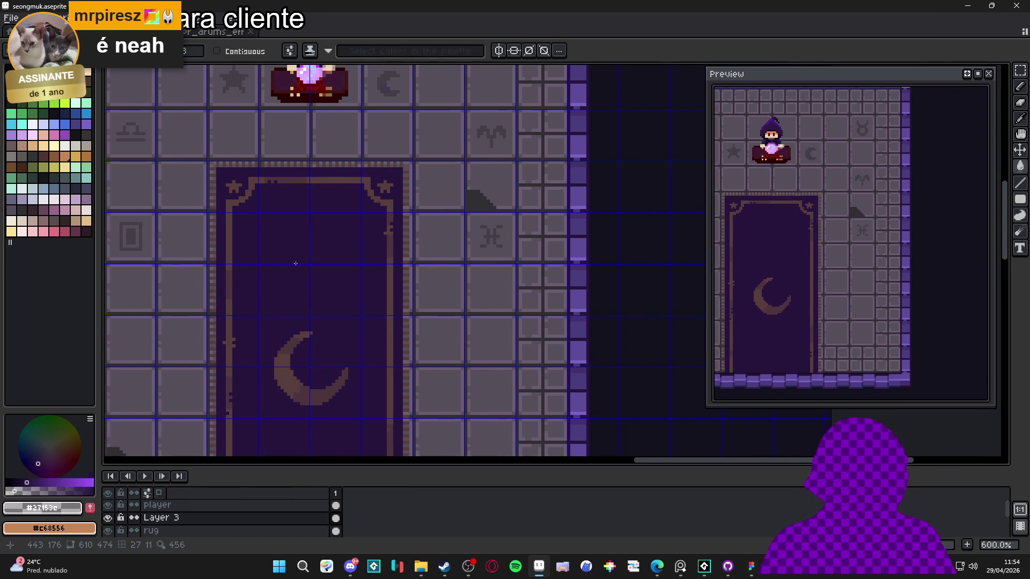
left_click_drag(336, 320, 375, 205)
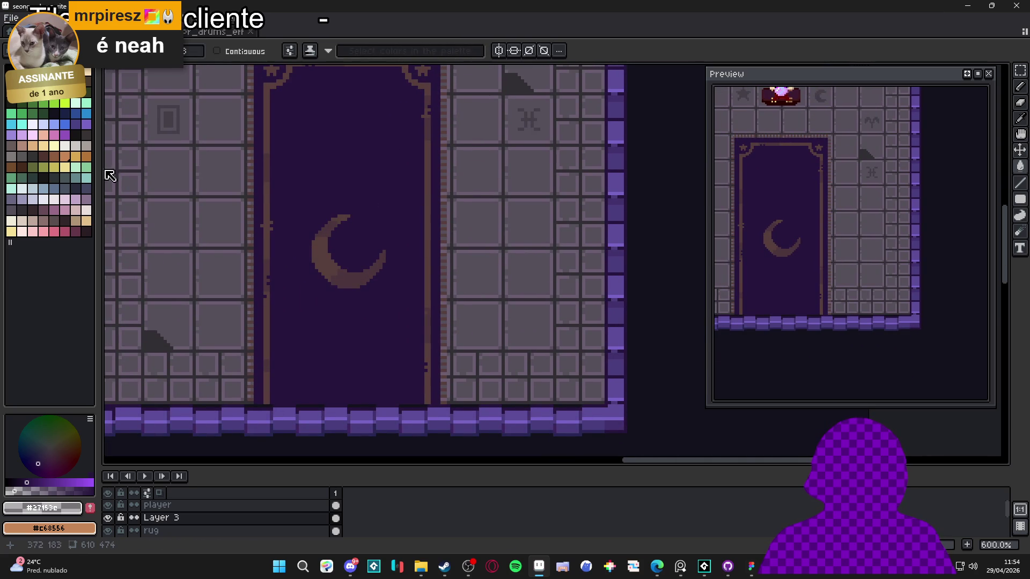
left_click(63, 133)
scroll(352, 271, "down", 3)
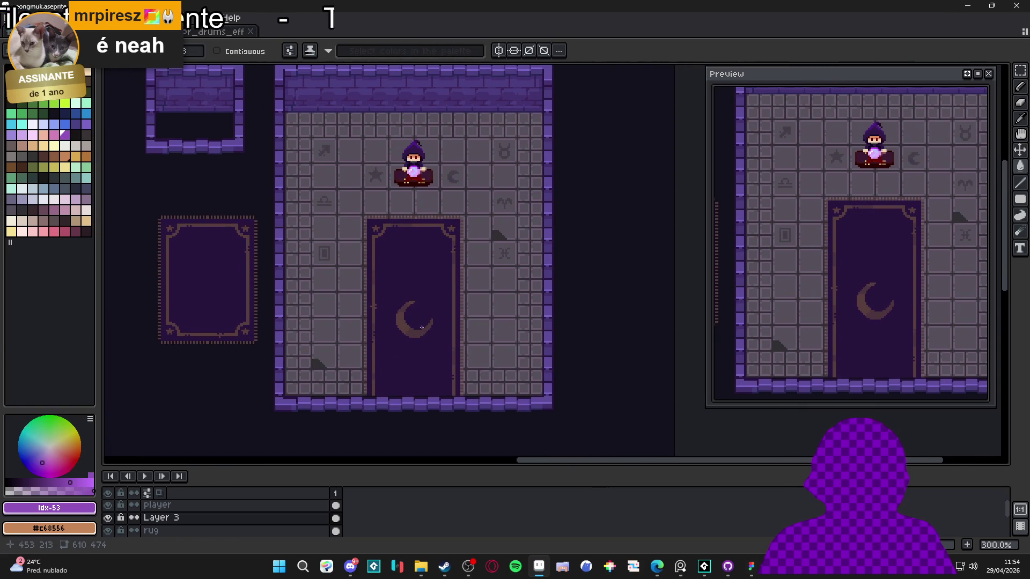
mouse_move(442, 326)
left_mouse_down()
mouse_move(430, 301)
mouse_move(440, 340)
left_mouse_up()
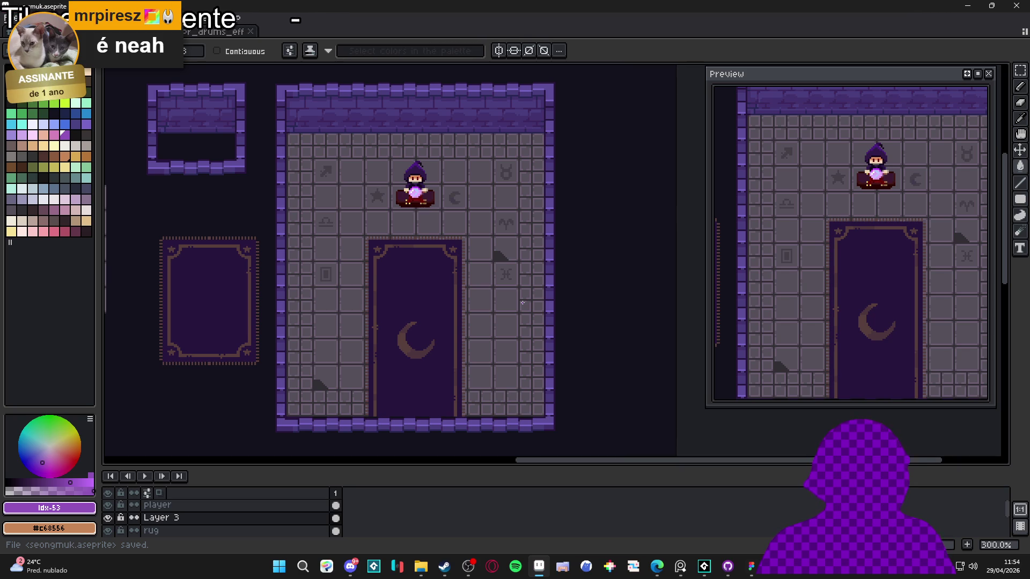
left_click_drag(523, 303, 533, 308)
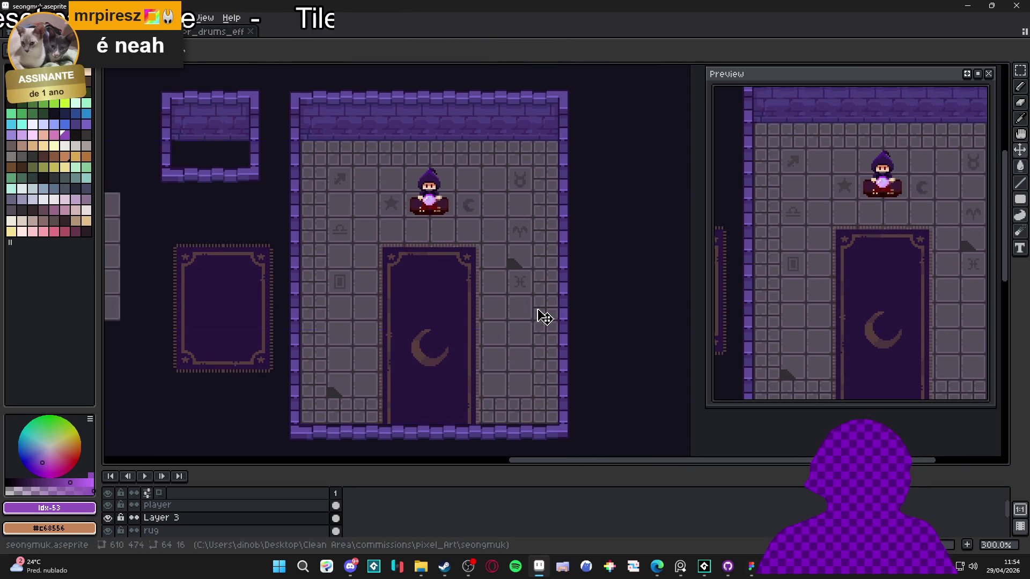
In Steam, check the library category filter and search the store for 'tv'
left_click(444, 566)
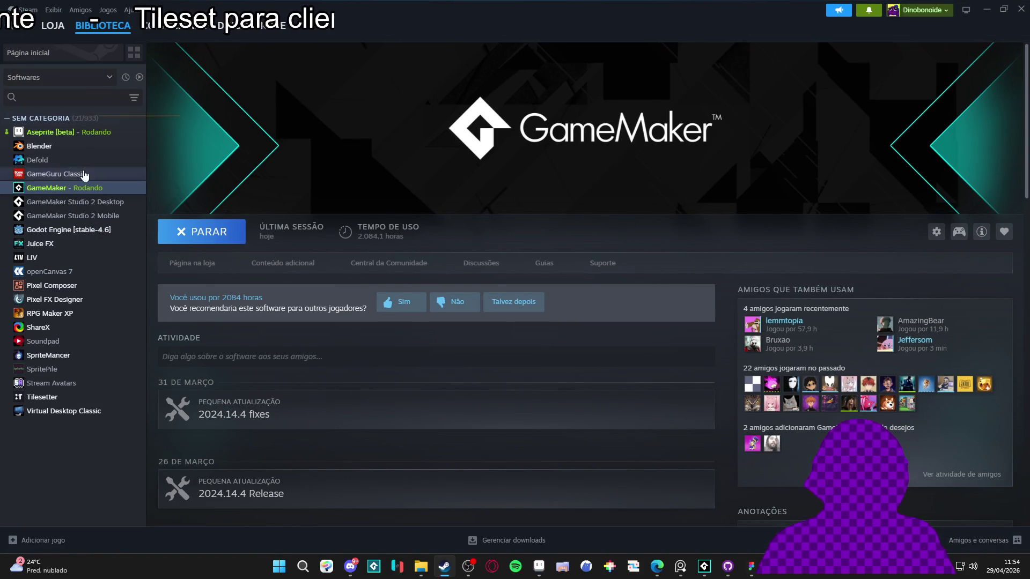
left_click(108, 78)
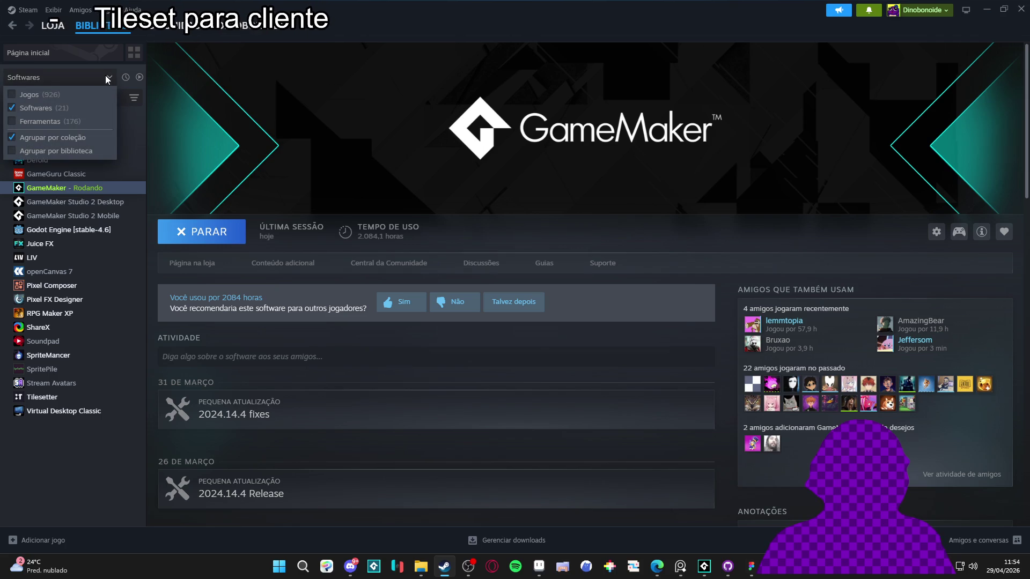
left_click(111, 77)
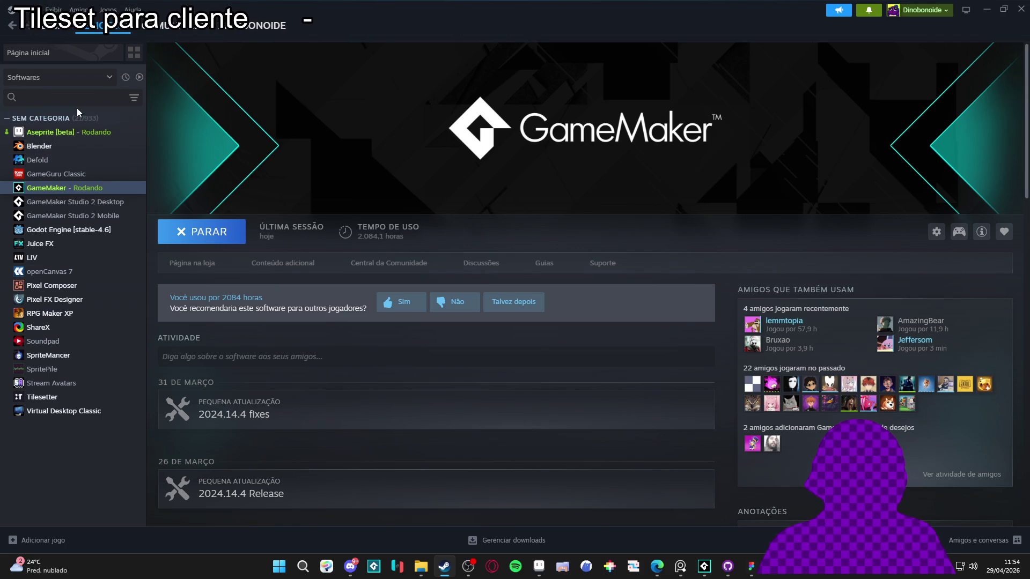
left_click(54, 25)
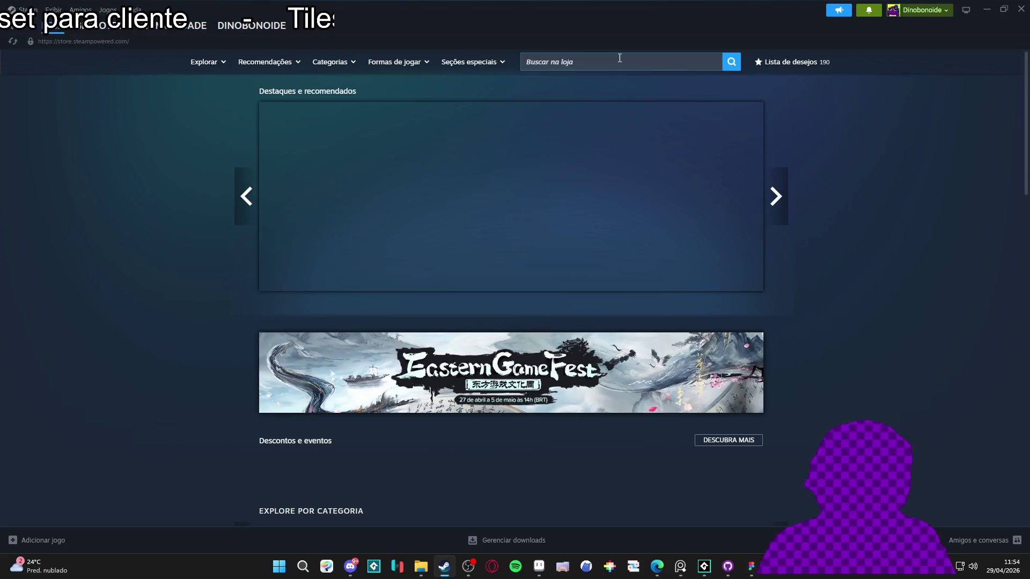
left_click(613, 61)
type("crt")
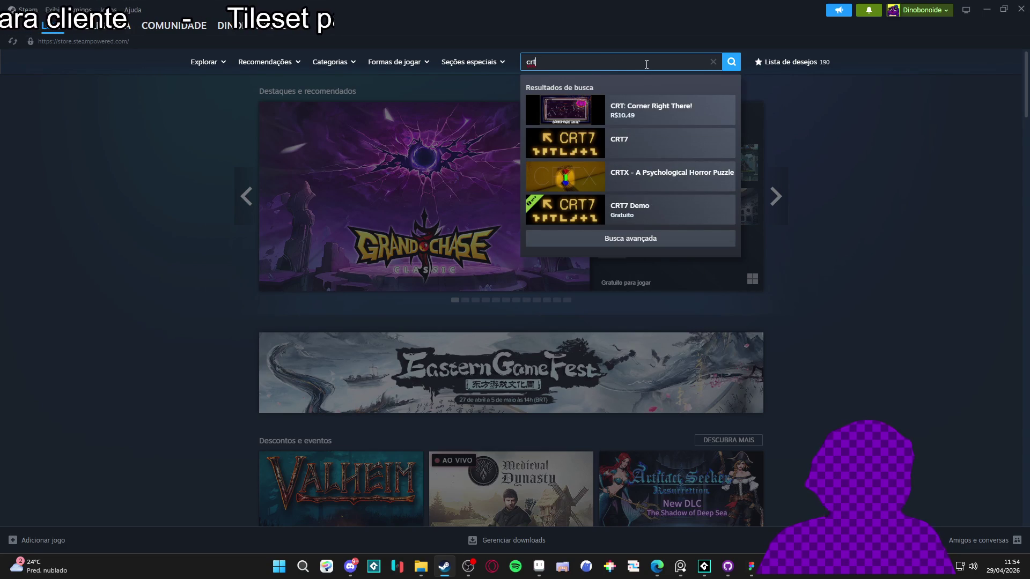
key("BackSpace")
key("BackSpace")
key("BackSpace")
type("tv")
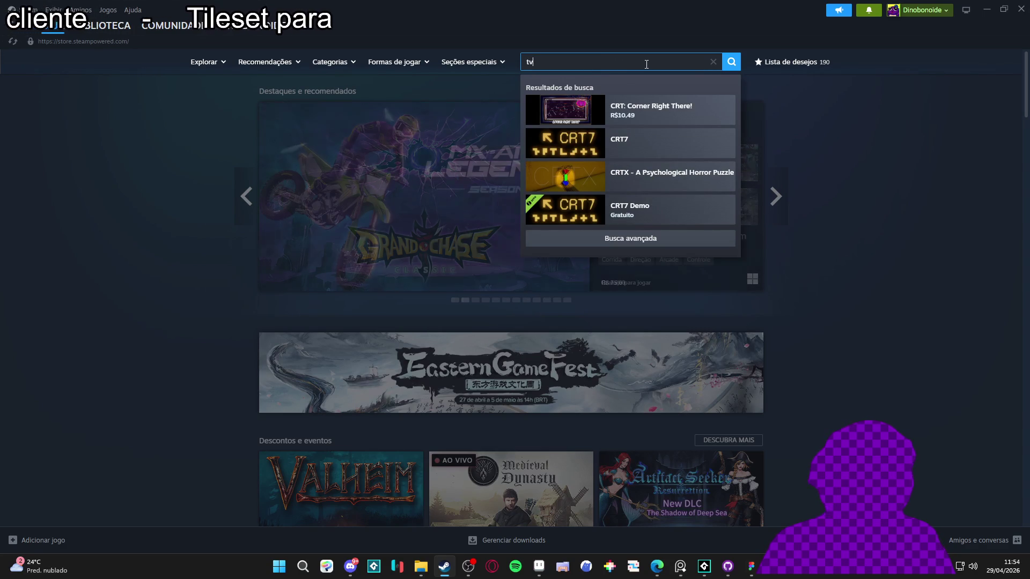
left_click(174, 241)
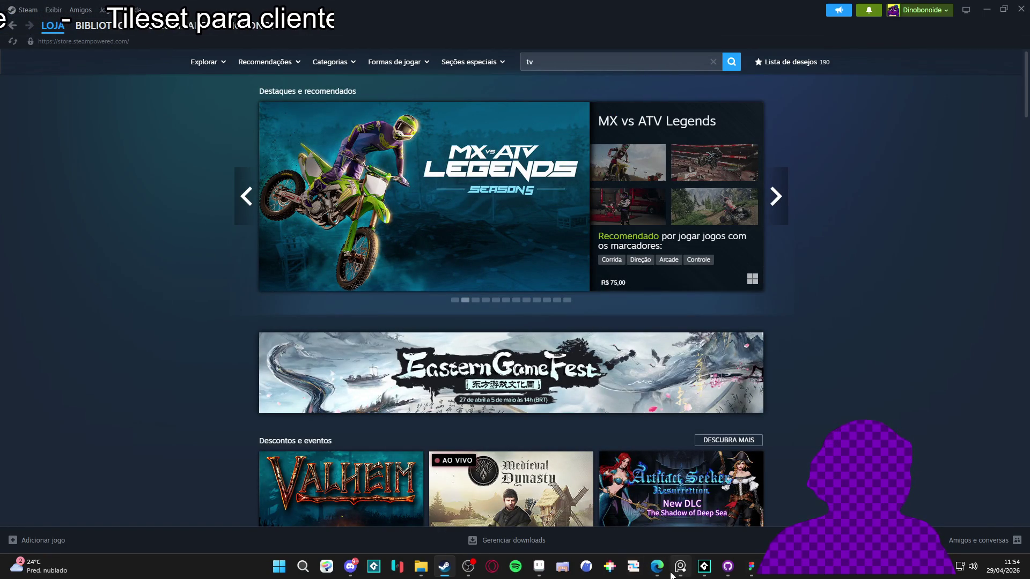
Search Google for 'crt effect steam' in a new browser tab
mouse_move(665, 573)
left_click(739, 475)
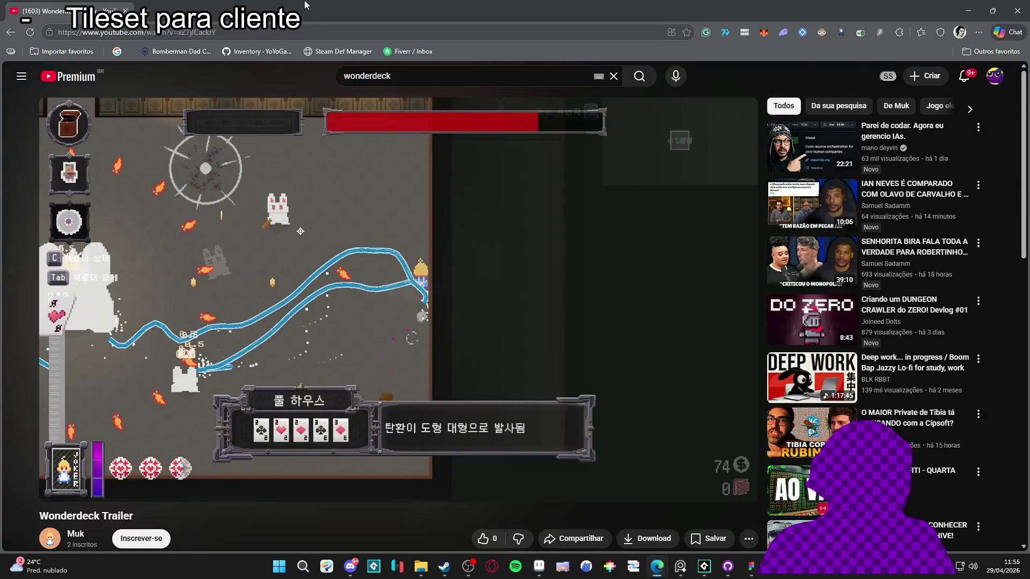
key("ctrl+t")
type("crt ef")
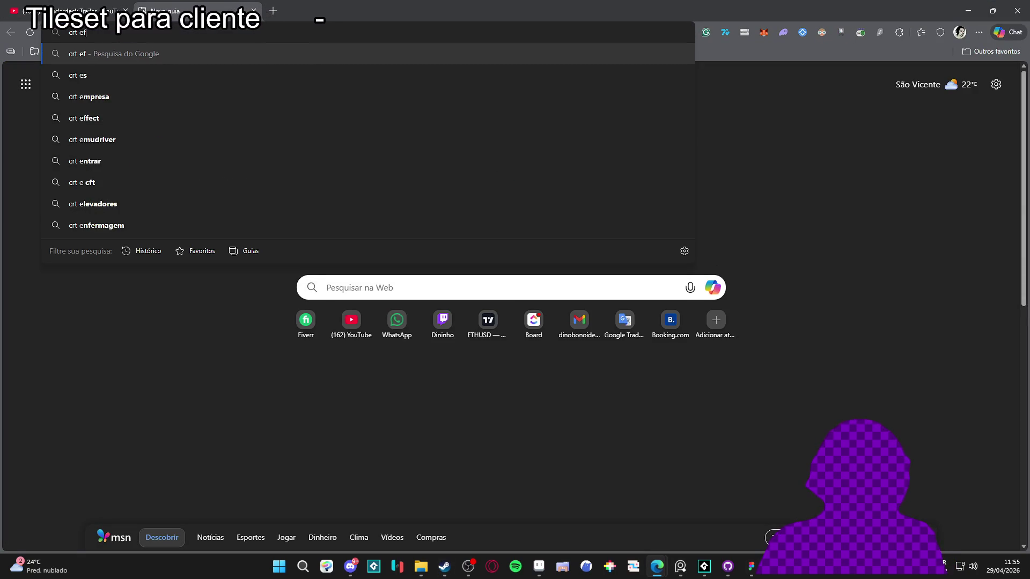
type("fect steam")
key("Return")
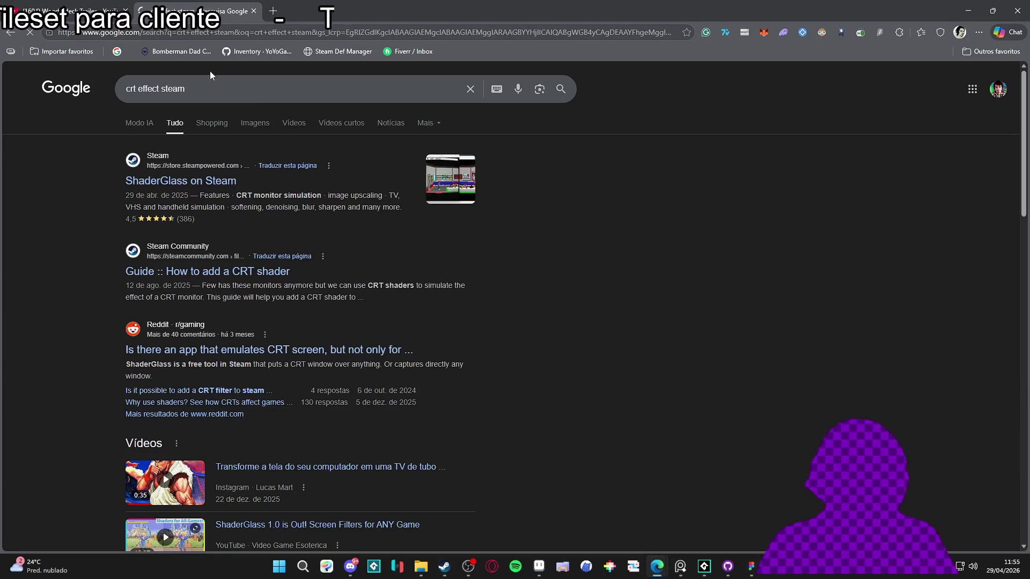
Search the Steam game library for 'shader'
key("alt+Tab")
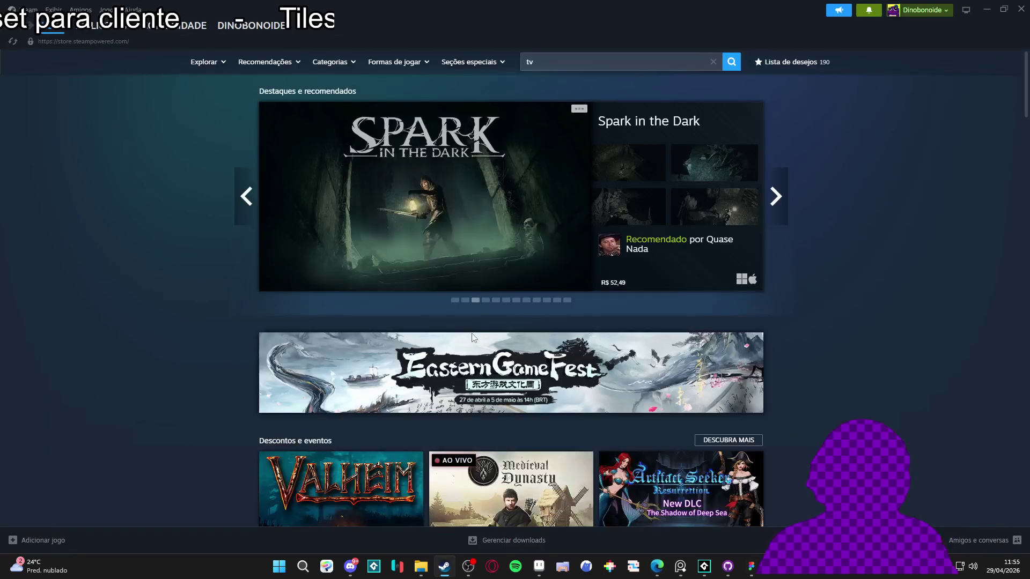
left_click(114, 33)
left_click(56, 96)
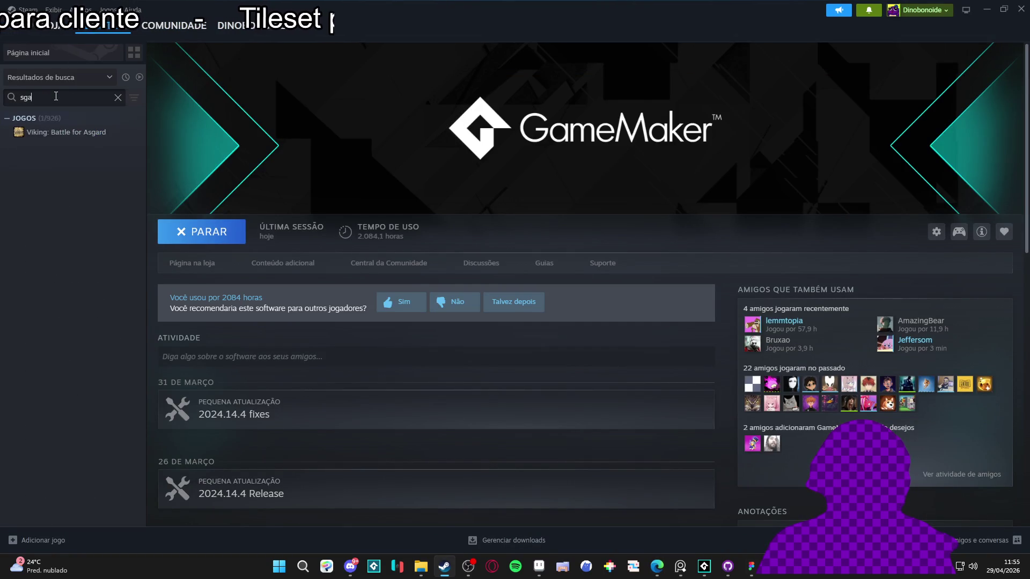
type("shader")
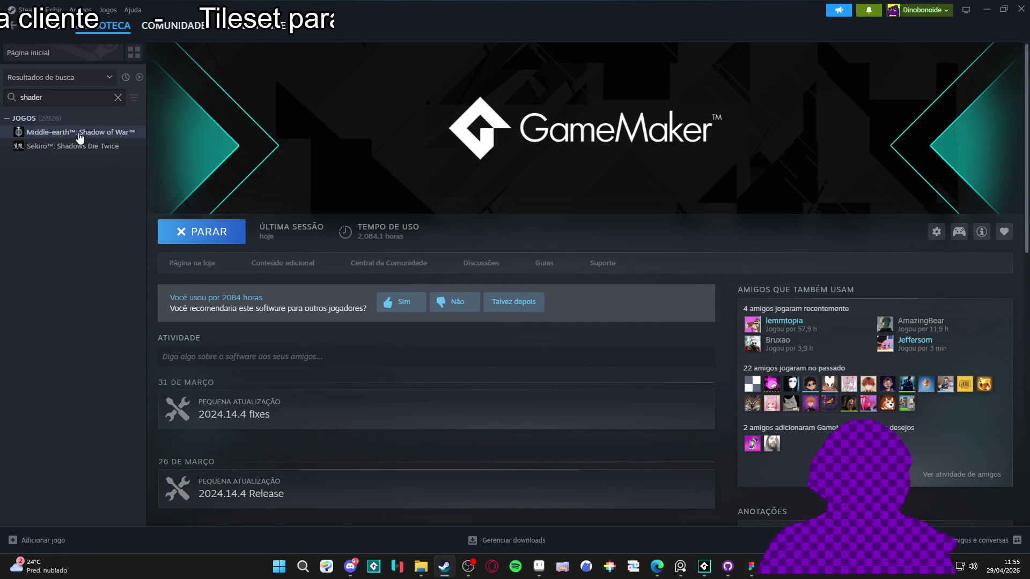
Search the Steam store for 'shader' and browse the ShaderGlass store page
mouse_move(93, 38)
left_click(54, 25)
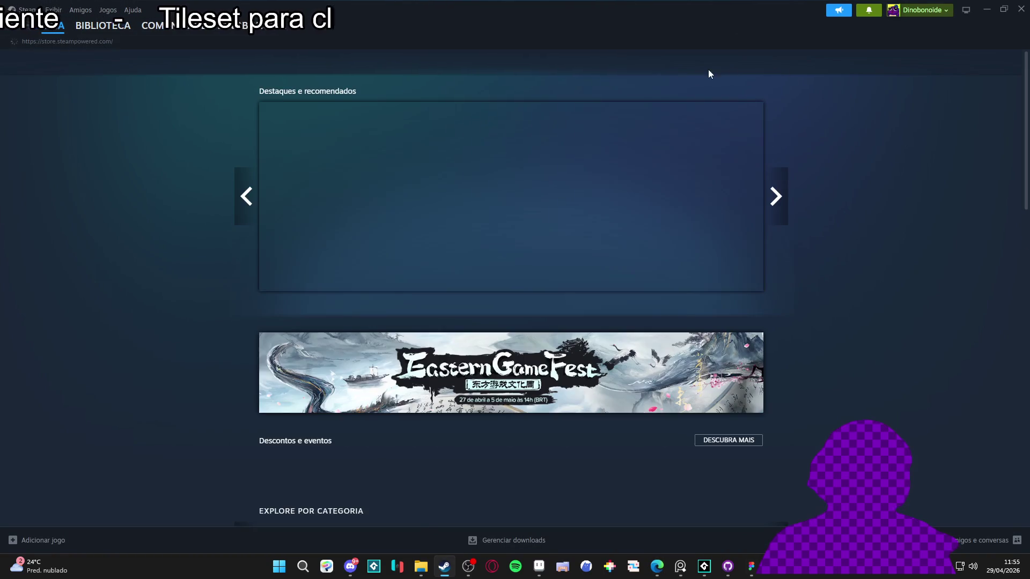
left_click(632, 65)
type("shader")
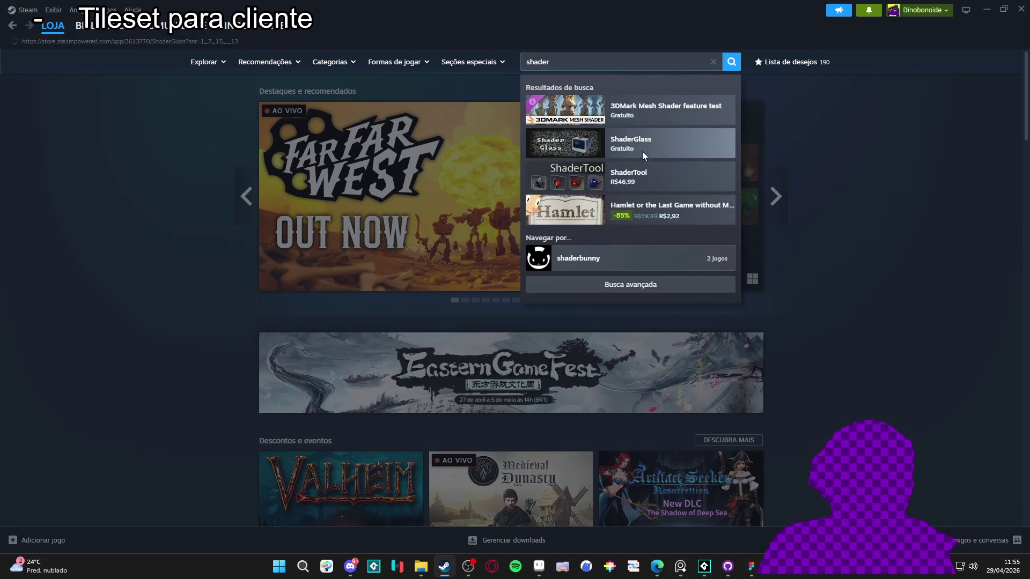
left_click(631, 142)
scroll(634, 452, "down", 5)
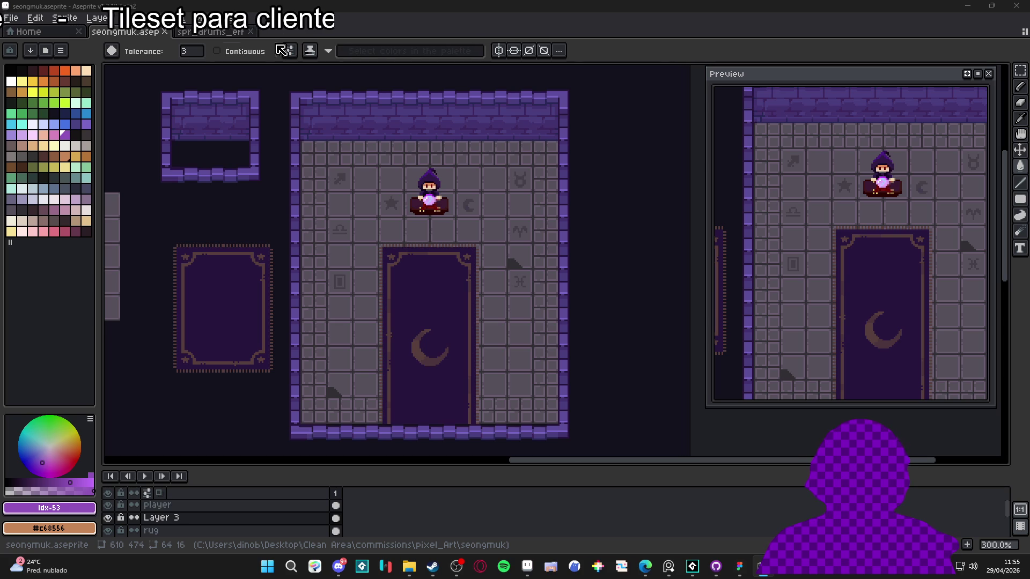
scroll(414, 239, "down", 1)
scroll(414, 240, "up", 1)
scroll(414, 240, "up", 1)
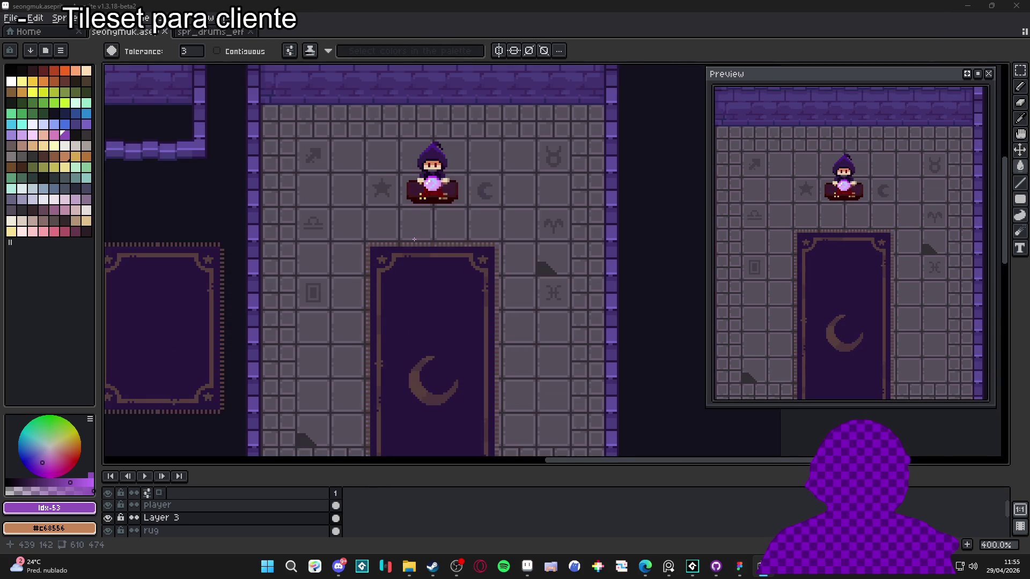
scroll(414, 239, "down", 1)
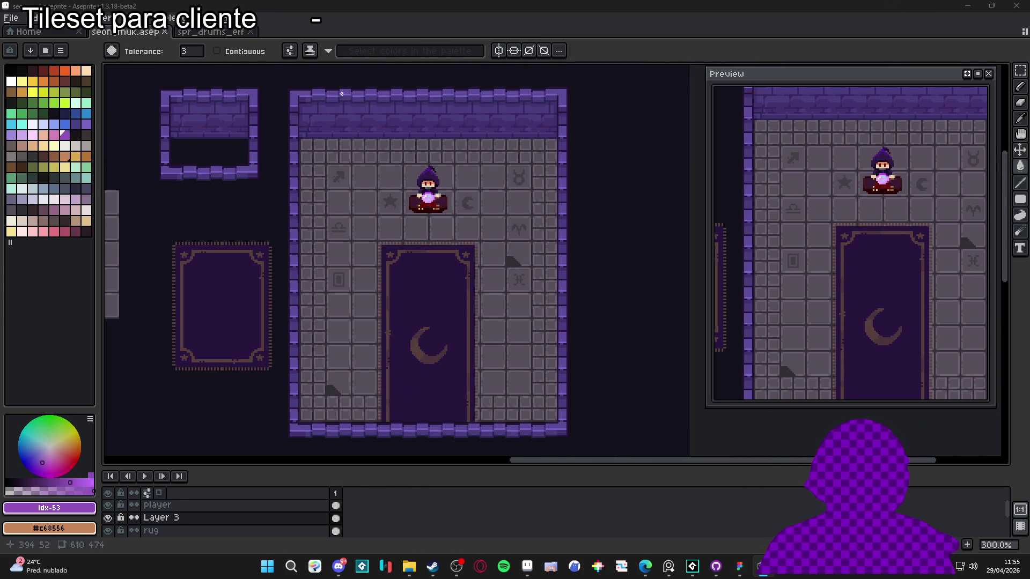
Open ShaderGlass's Choose New Shader list and move it right to uncover the tileset
right_click(222, 76)
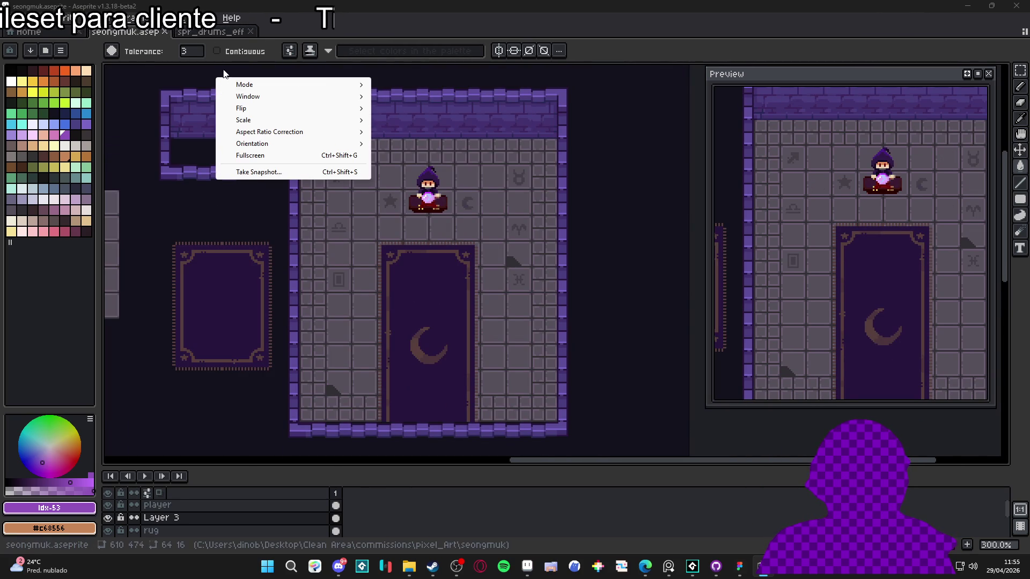
mouse_move(244, 134)
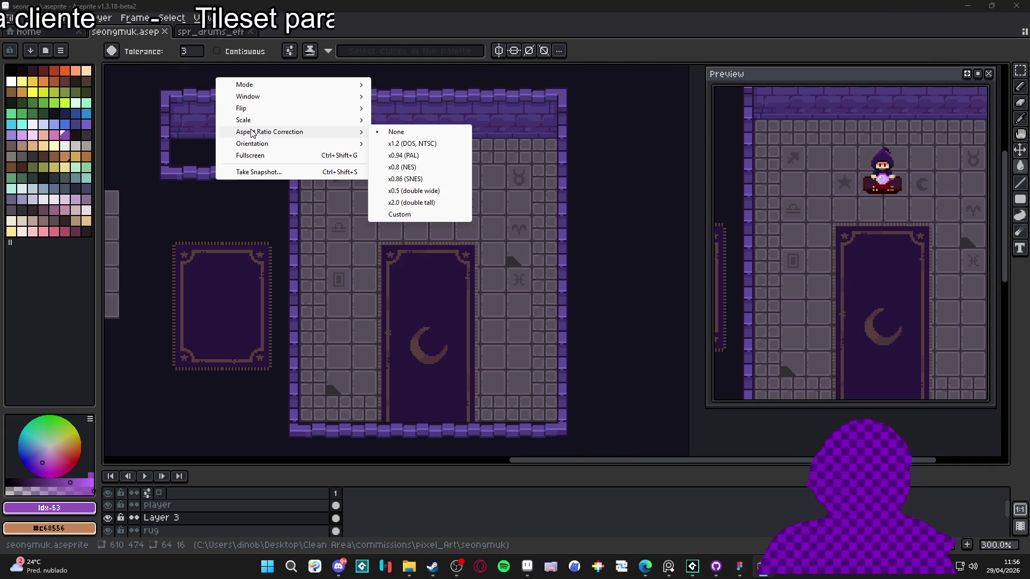
mouse_move(271, 87)
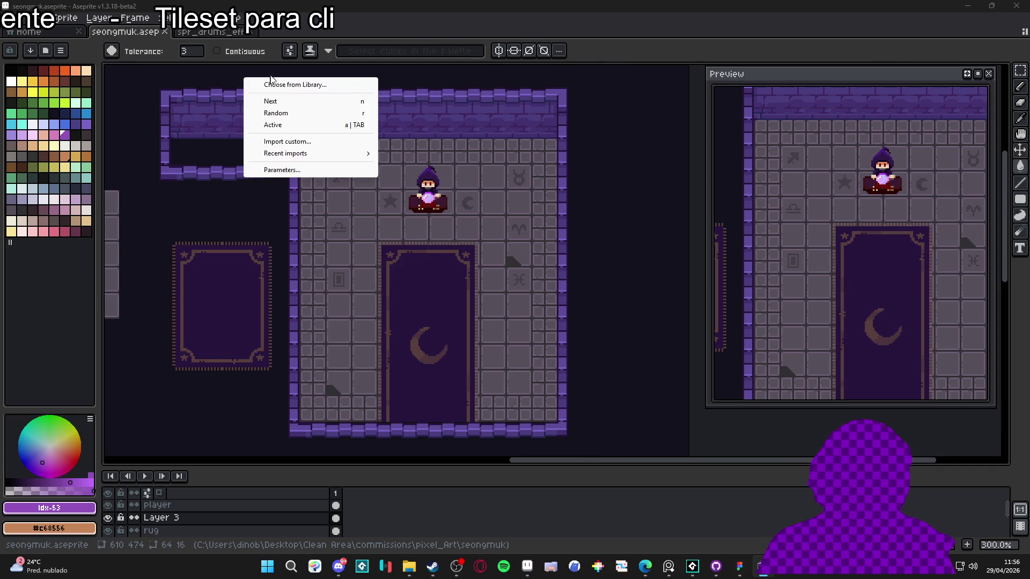
left_click(256, 83)
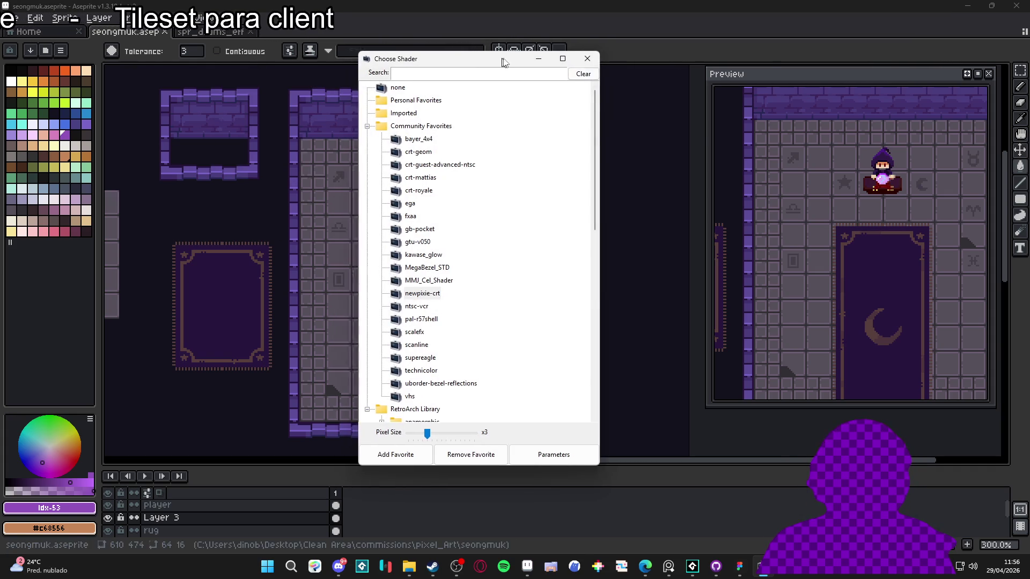
left_click_drag(545, 65, 874, 66)
Preview the Community Favorites shaders on the tileset, from crt-geom through scalefx
left_click(736, 154)
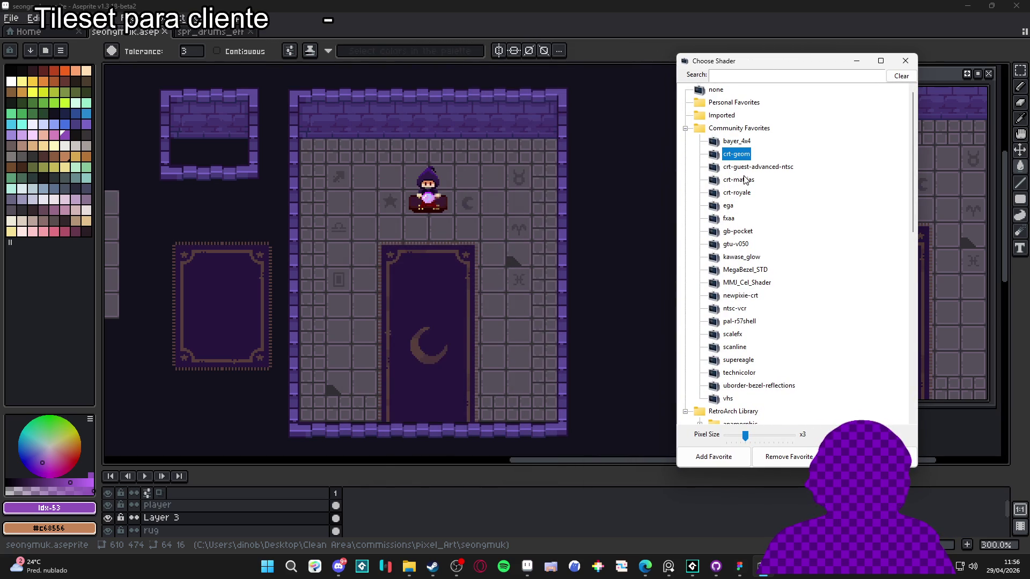
left_click(751, 167)
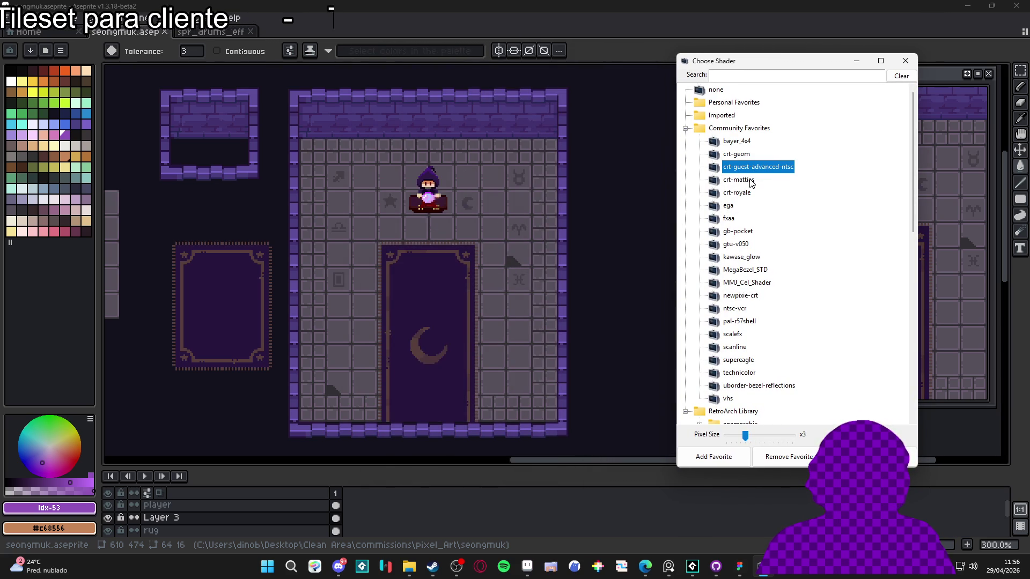
left_click(751, 181)
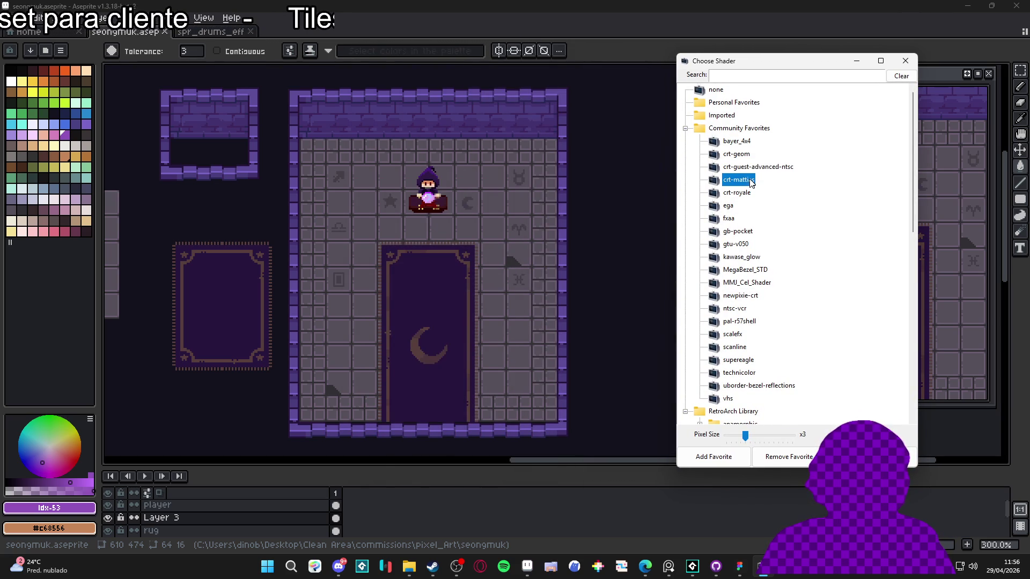
left_click(736, 219)
left_click(729, 230)
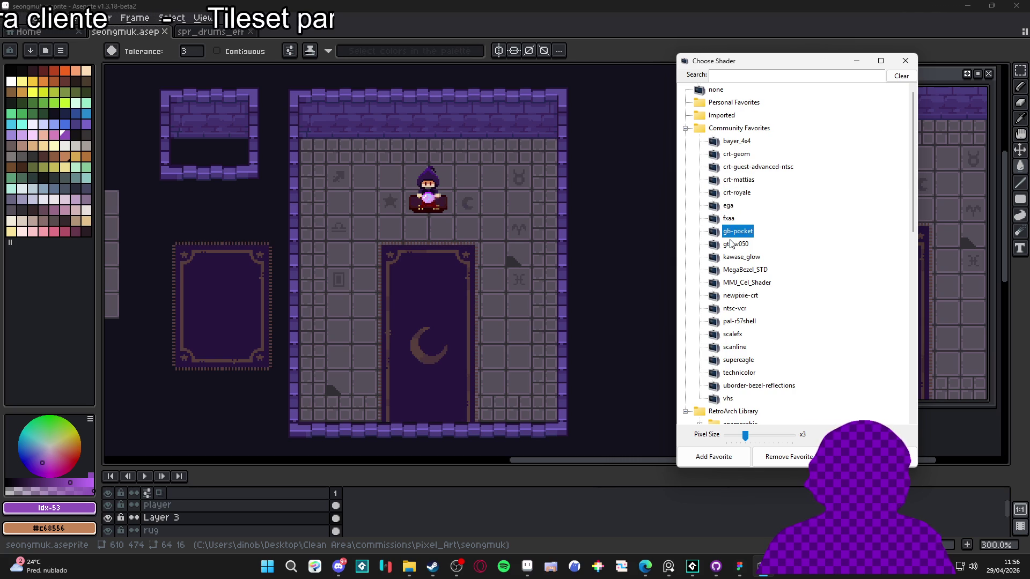
left_click(730, 242)
left_click(738, 259)
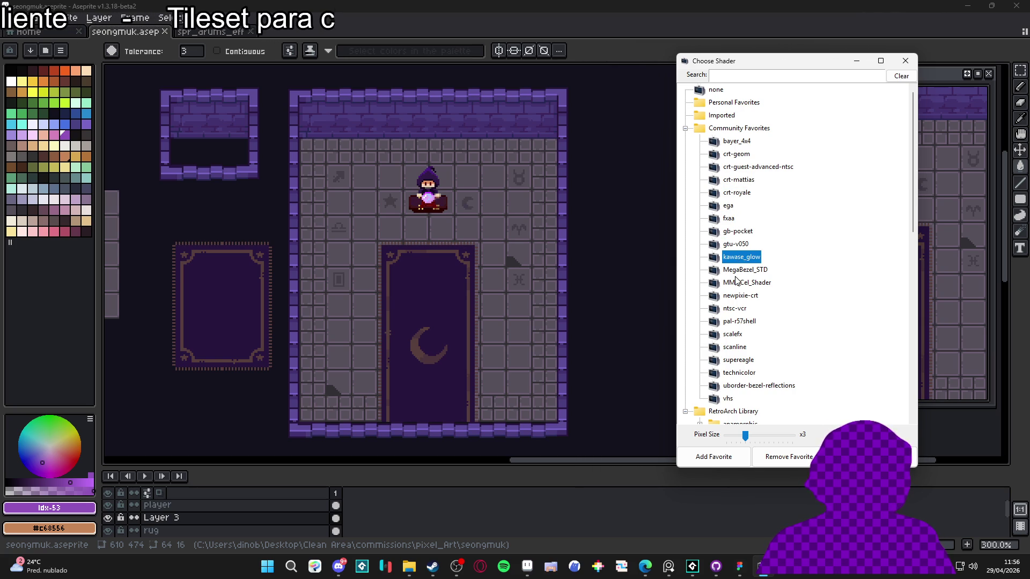
left_click(737, 281)
left_click(735, 295)
left_click(735, 309)
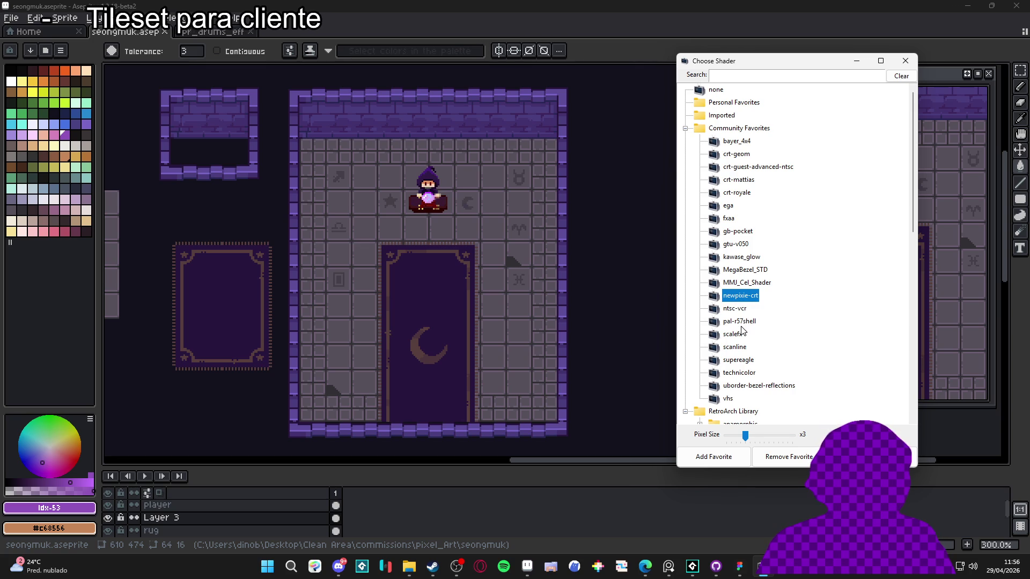
left_click(739, 323)
left_click(741, 335)
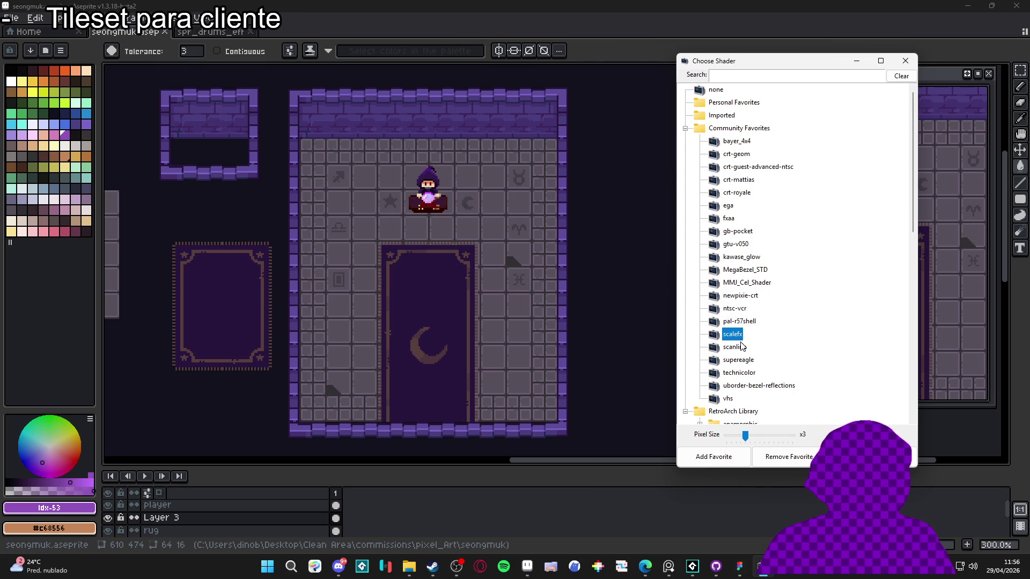
Compare pal-r57shell, supereagle, scanline, technicolor and uborder-bezel-reflections, settling on vhs
left_click(740, 324)
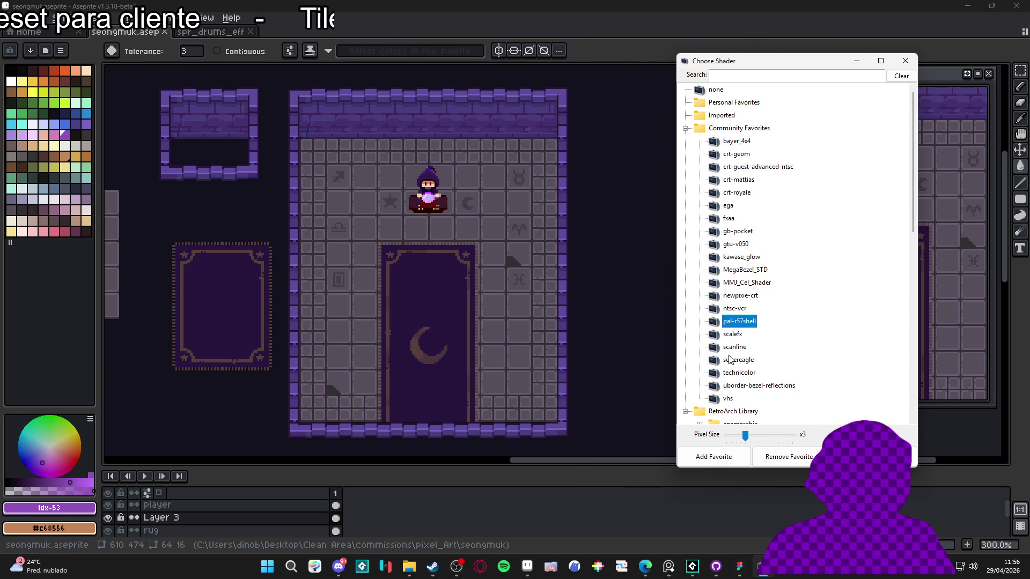
left_click(731, 359)
left_click(735, 348)
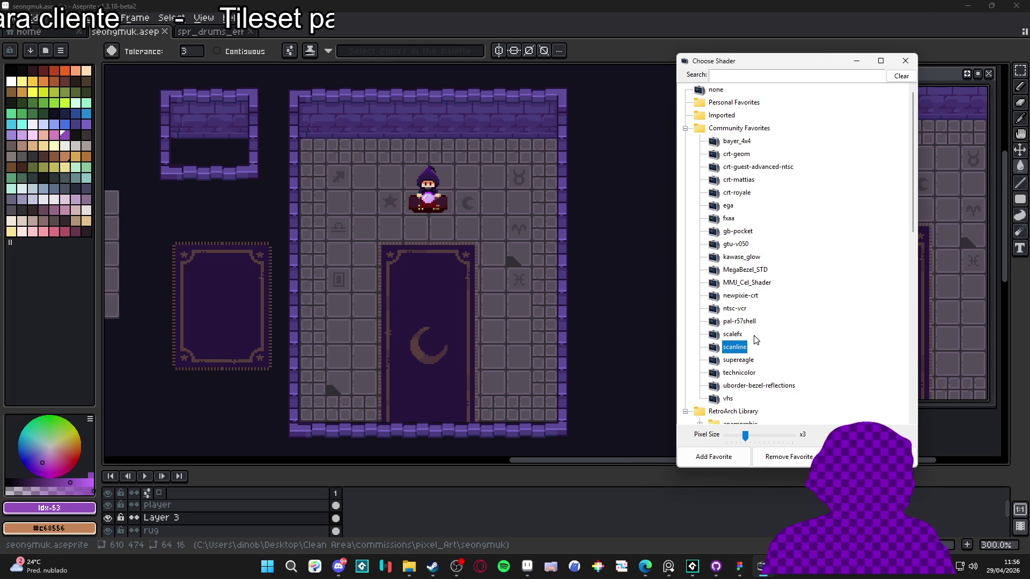
left_click(730, 334)
left_click(731, 322)
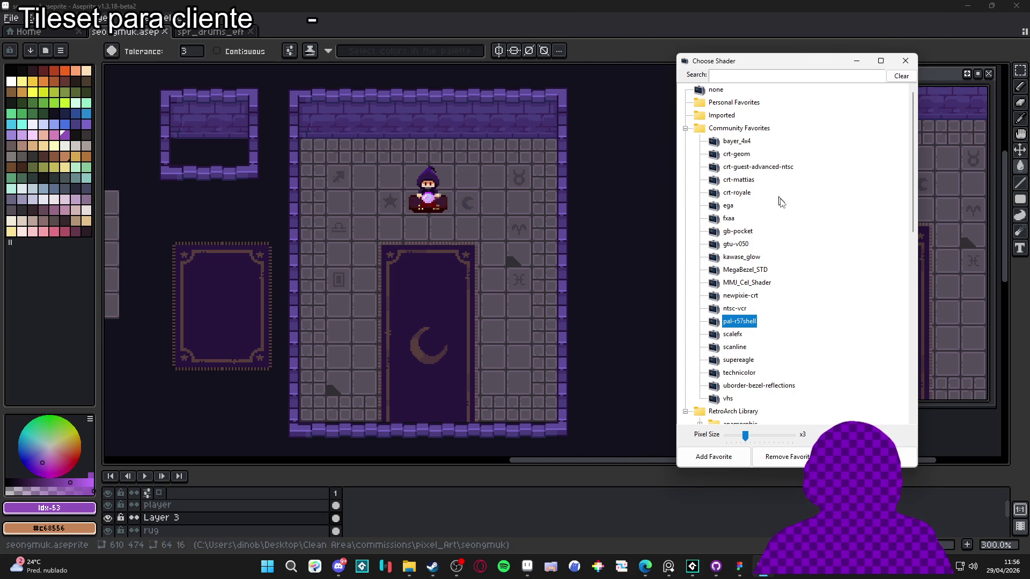
left_click(737, 362)
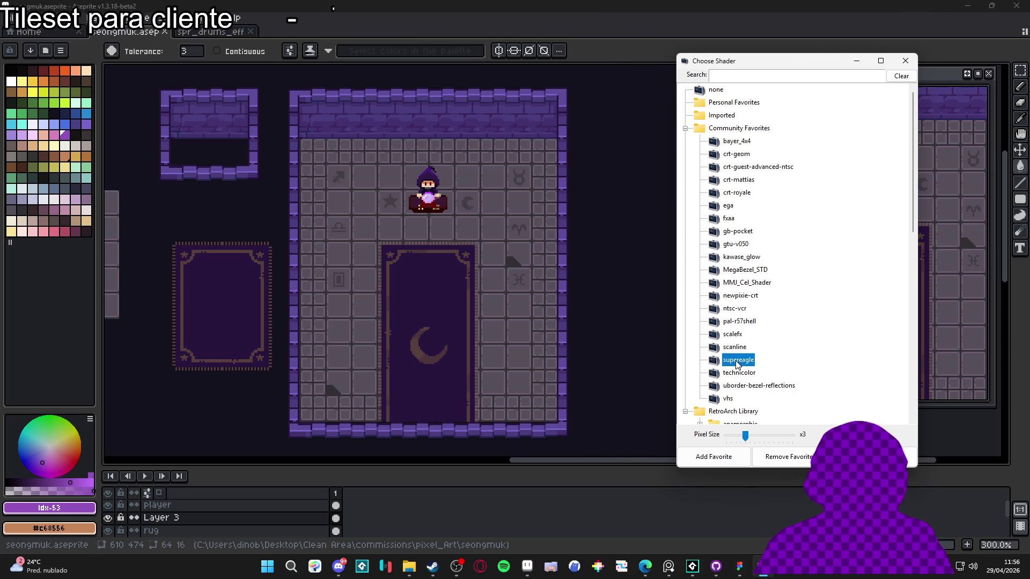
left_click(740, 390)
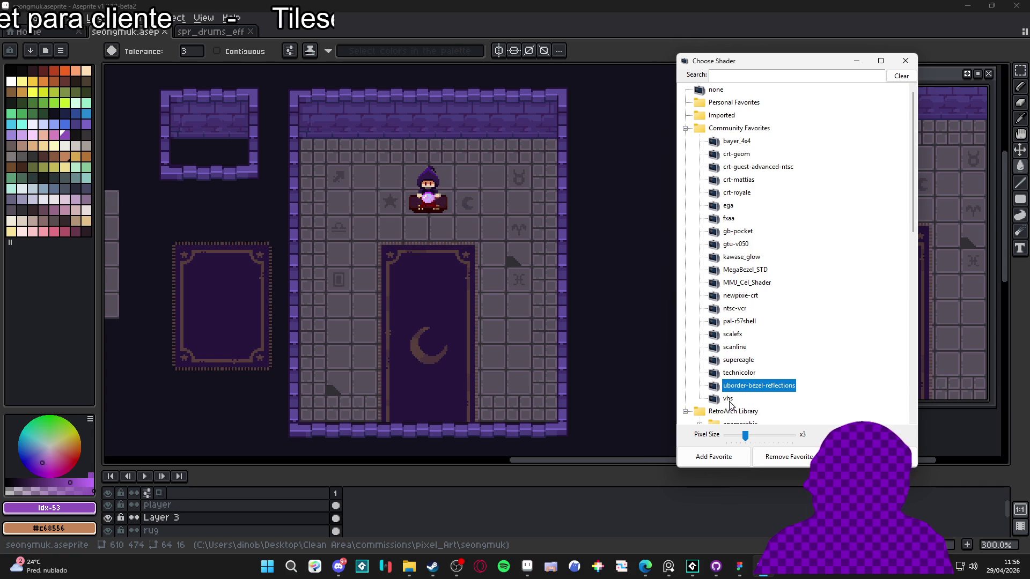
left_click(729, 400)
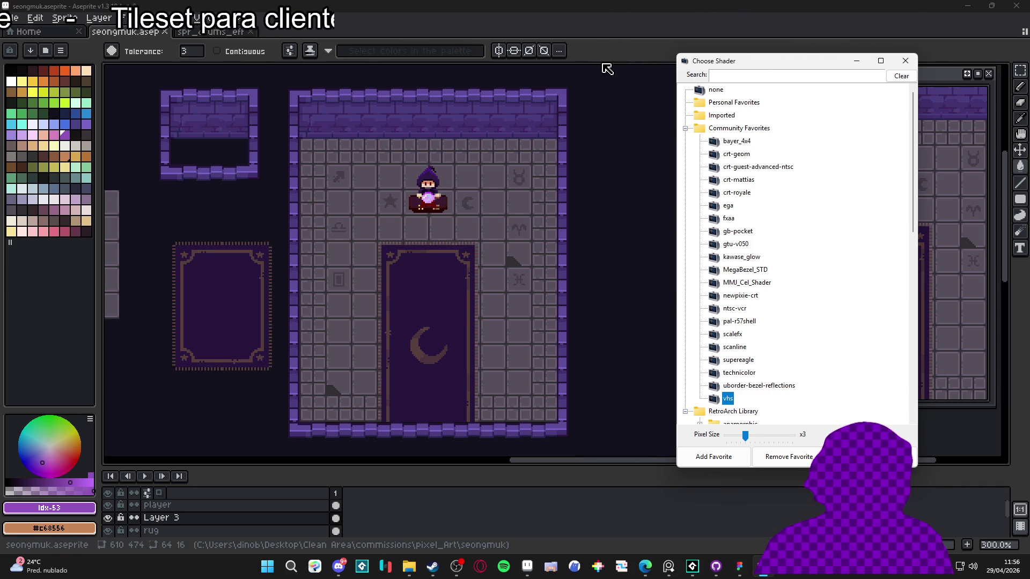
left_click(587, 62)
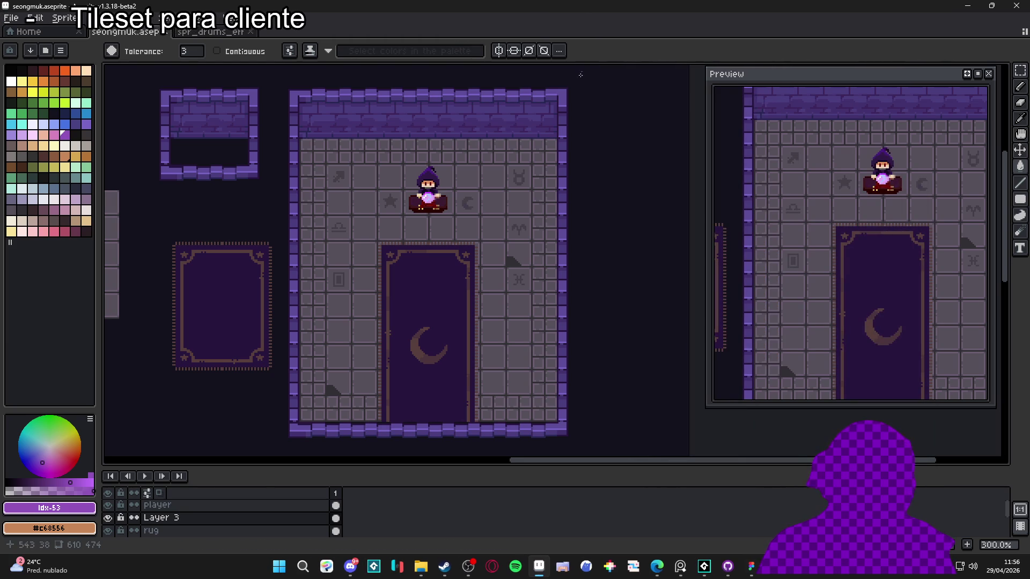
Save the tileset and snip a rectangle around the wizard room with Win+Shift+S
key("ctrl+s")
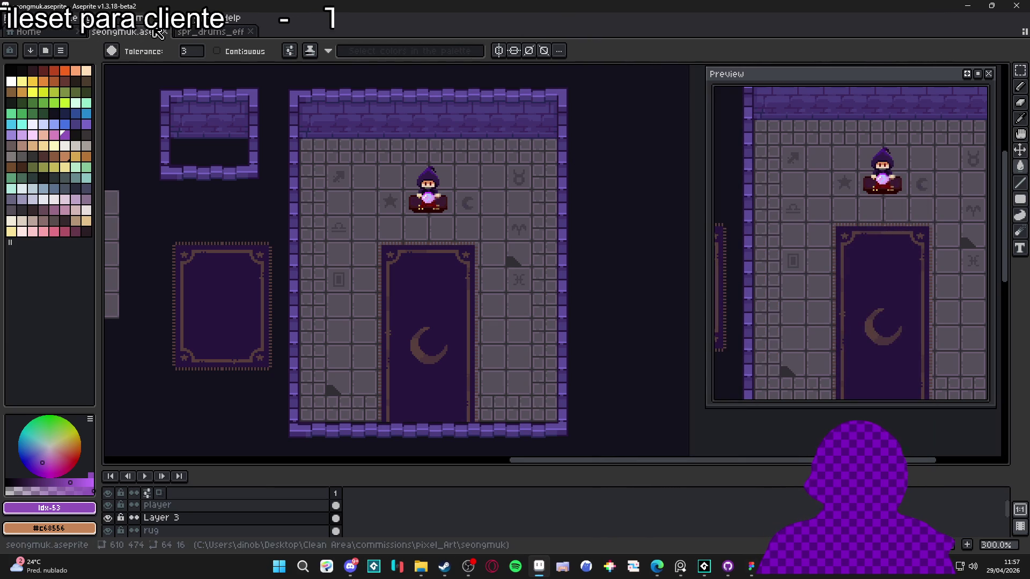
key("super+shift+s")
mouse_move(145, 65)
left_mouse_down()
mouse_move(694, 476)
mouse_move(616, 449)
left_mouse_up()
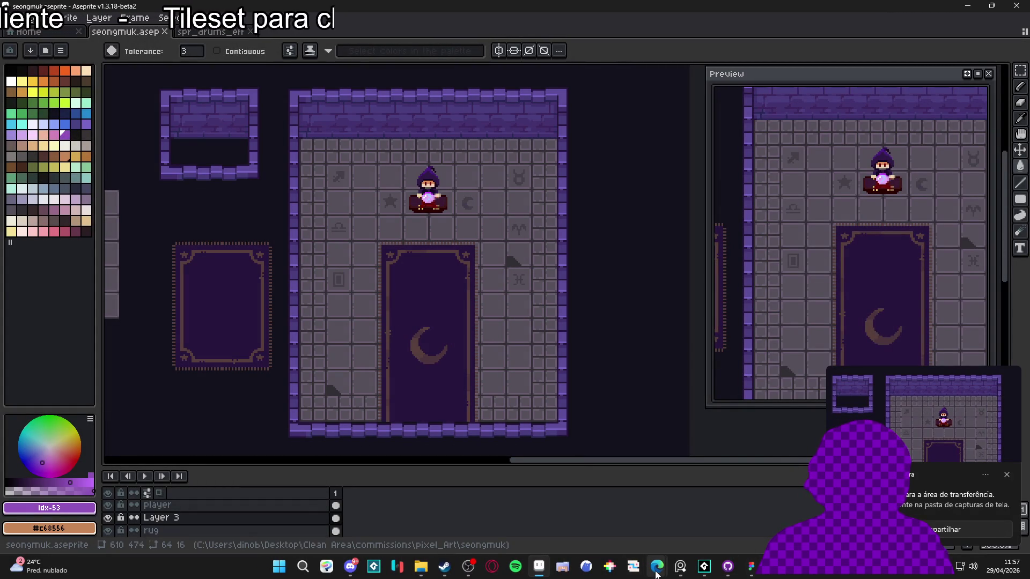
mouse_move(657, 566)
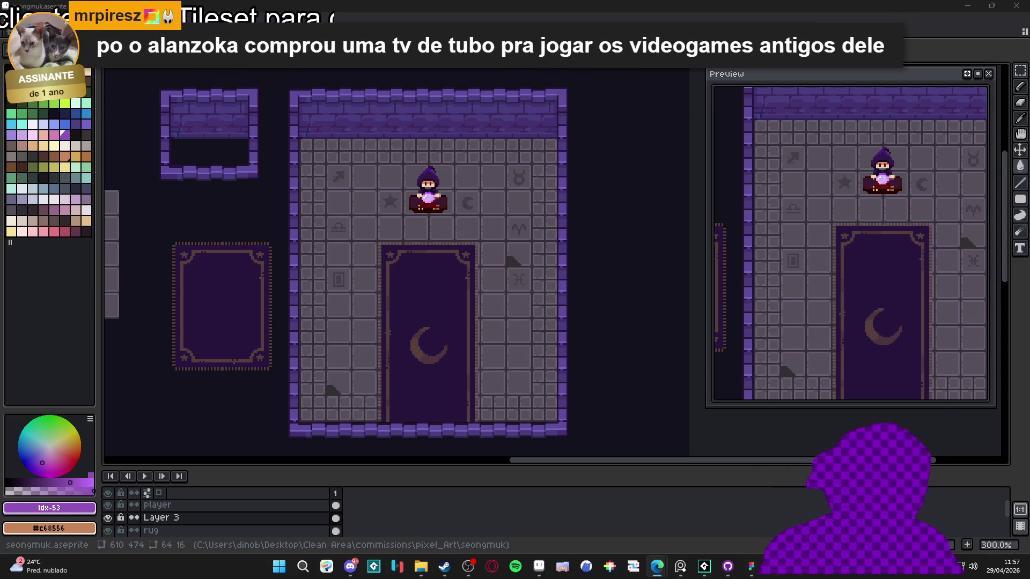
Zoom in and eyedropper the dark purple #27153c from the wall as foreground colour
scroll(462, 393, "up", 2)
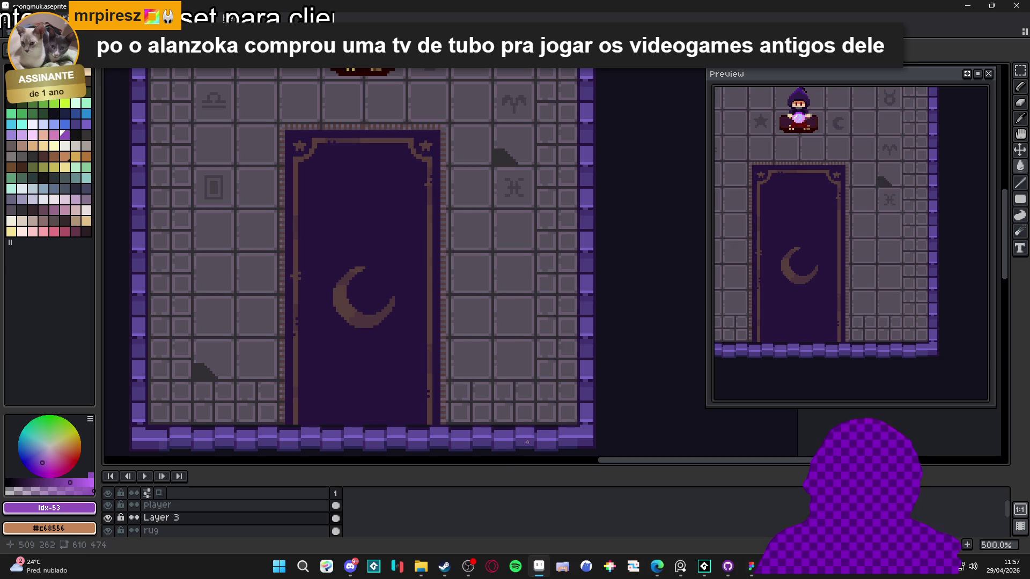
key("alt+Down")
key("alt+Down")
scroll(300, 423, "up", 3)
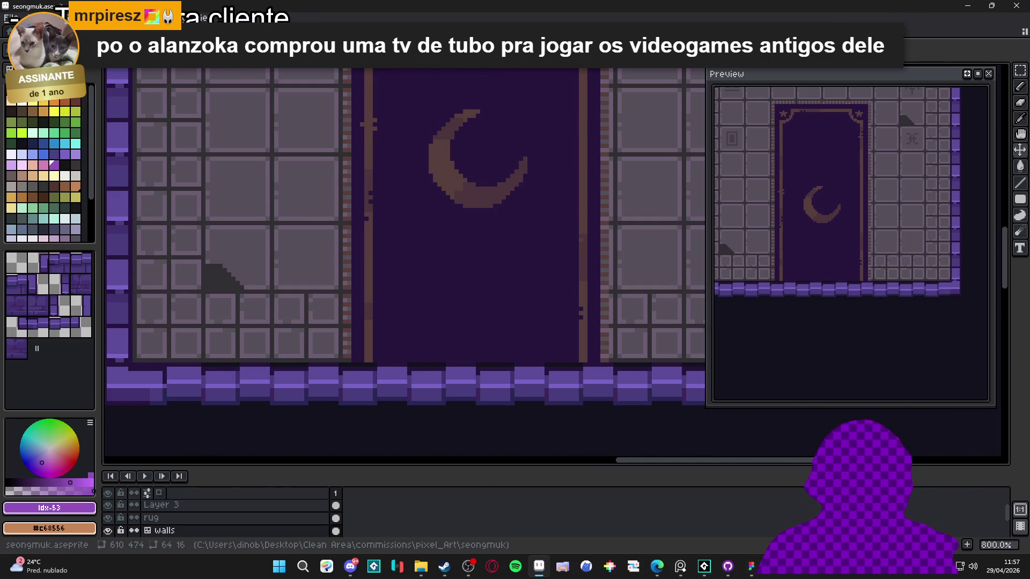
scroll(375, 322, "down", 4)
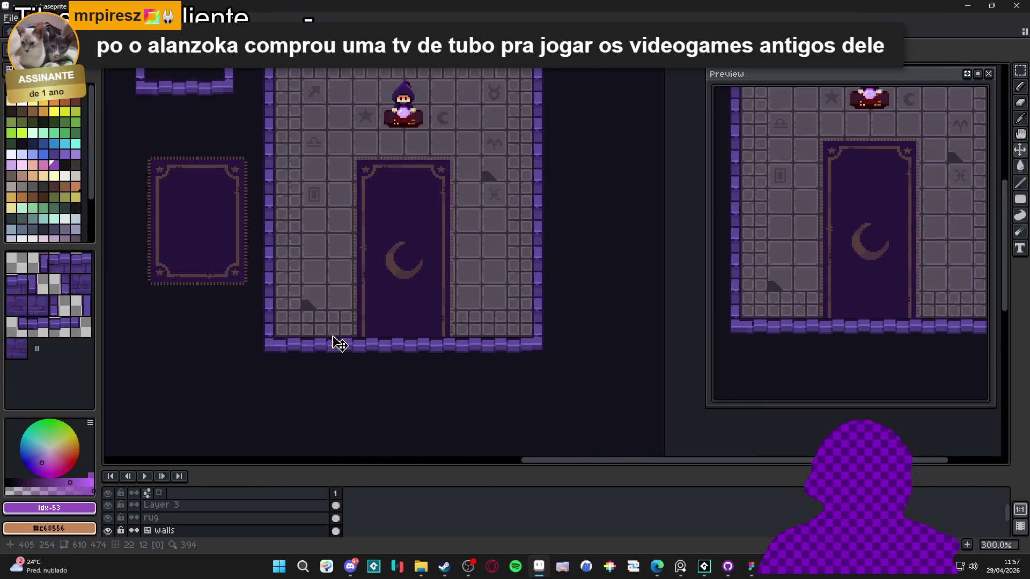
scroll(333, 333, "up", 10)
left_click(343, 307, "alt")
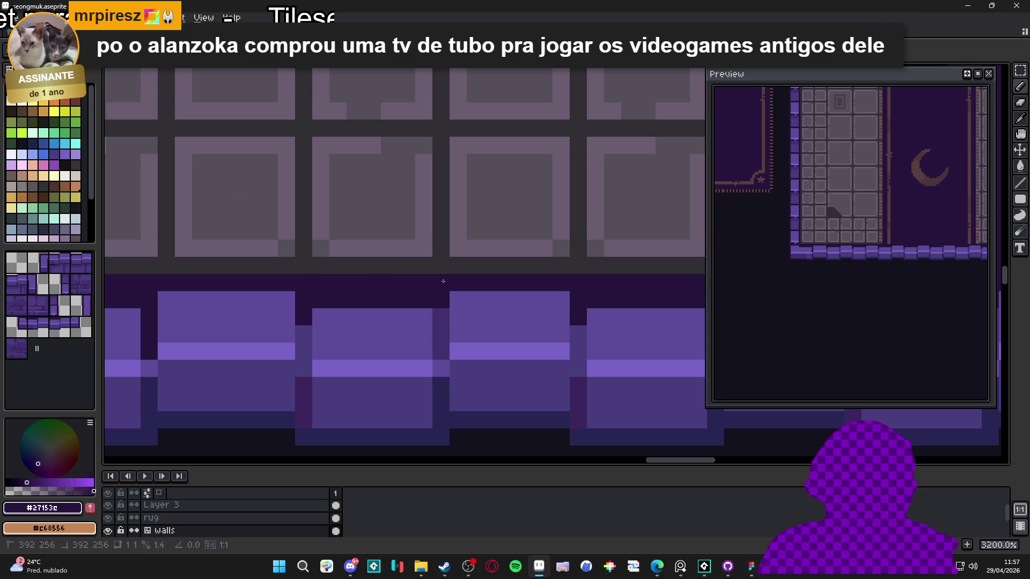
Zoom back out to show the whole room and save the tileset file
scroll(441, 281, "down", 7)
scroll(446, 361, "down", 3)
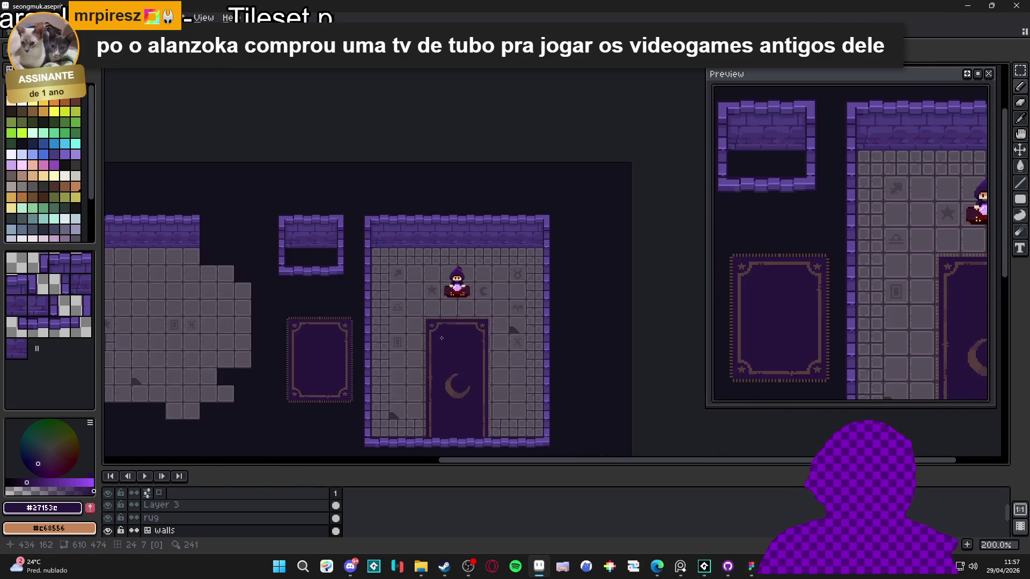
scroll(423, 375, "up", 4)
scroll(341, 254, "up", 5)
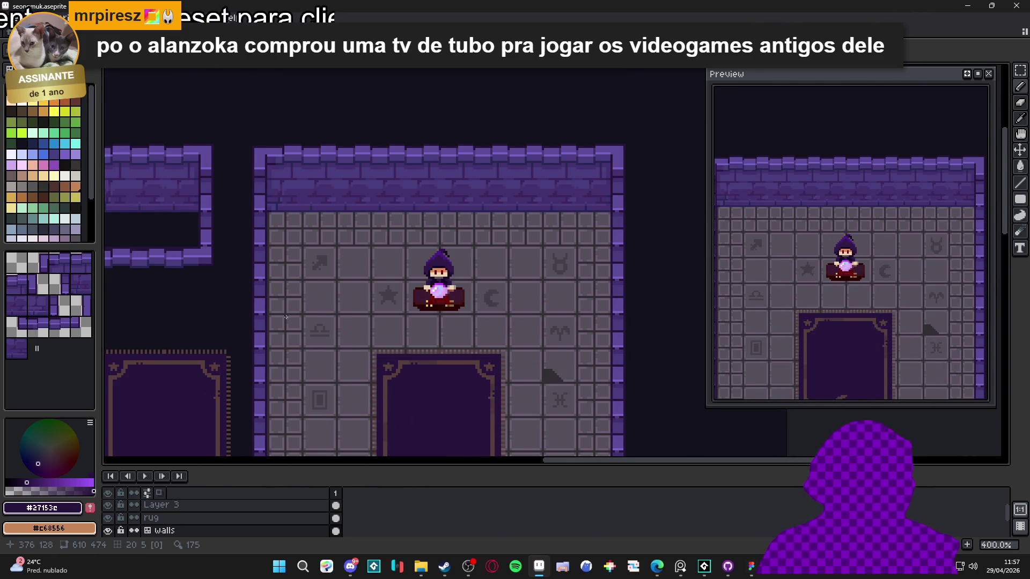
scroll(341, 254, "down", 3)
scroll(376, 268, "down", 1)
mouse_move(372, 268)
left_mouse_down()
mouse_move(396, 314)
mouse_move(430, 298)
mouse_move(422, 307)
left_mouse_up()
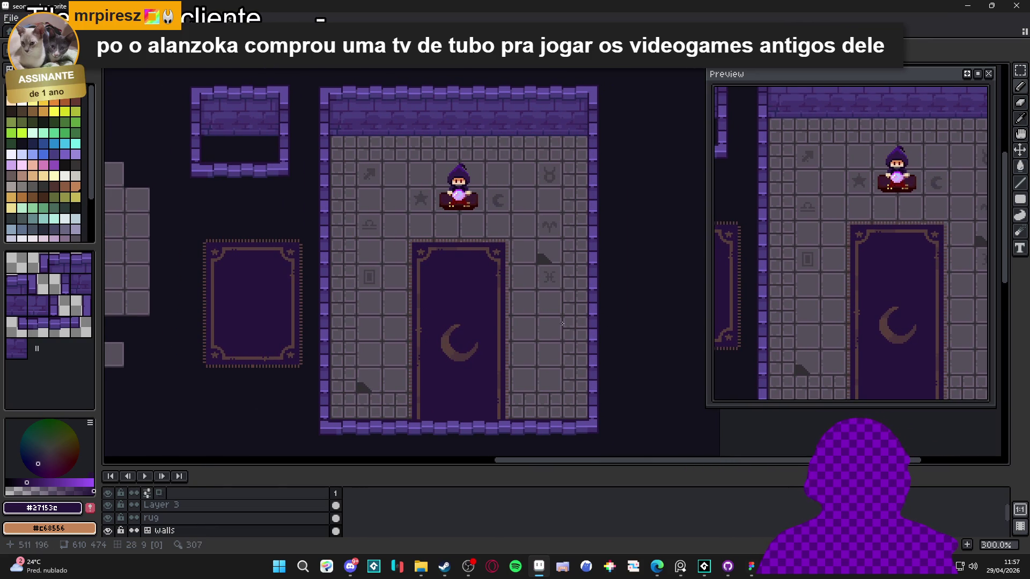
key("ctrl+s")
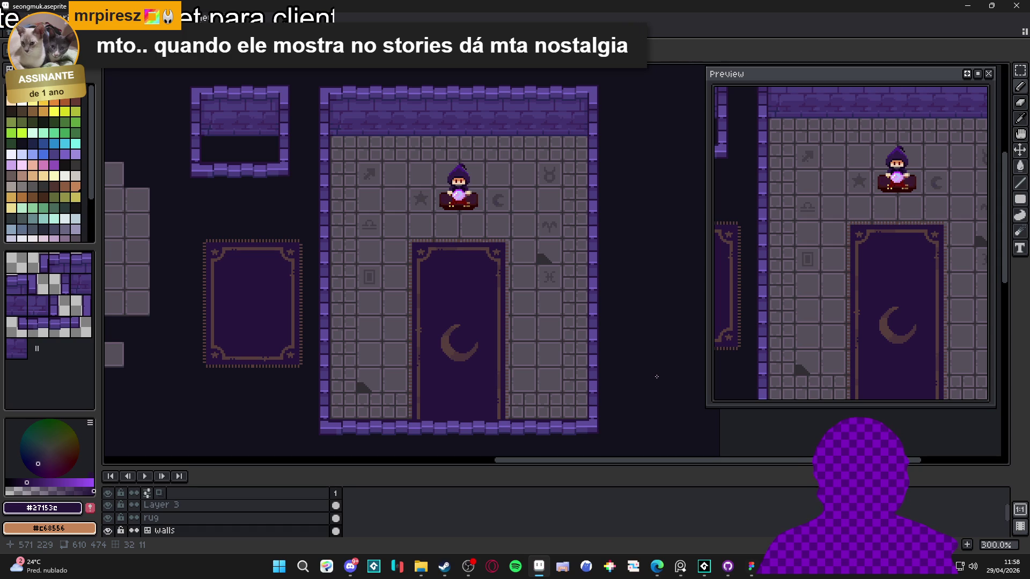
scroll(176, 85, "up", 3)
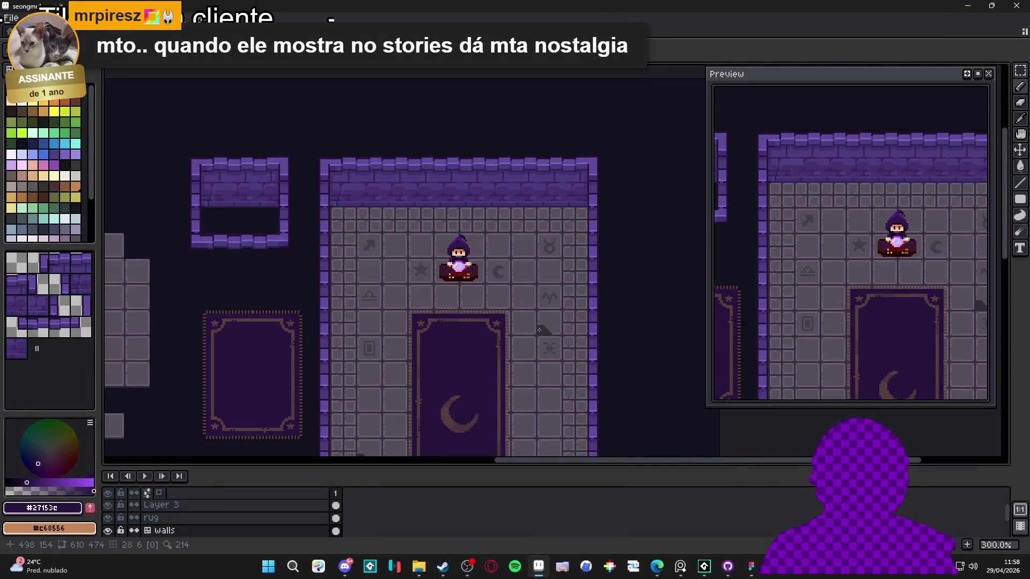
scroll(539, 330, "down", 3)
Capture a new screenshot of the tileset room with Win+Shift+S
key("super+shift+s")
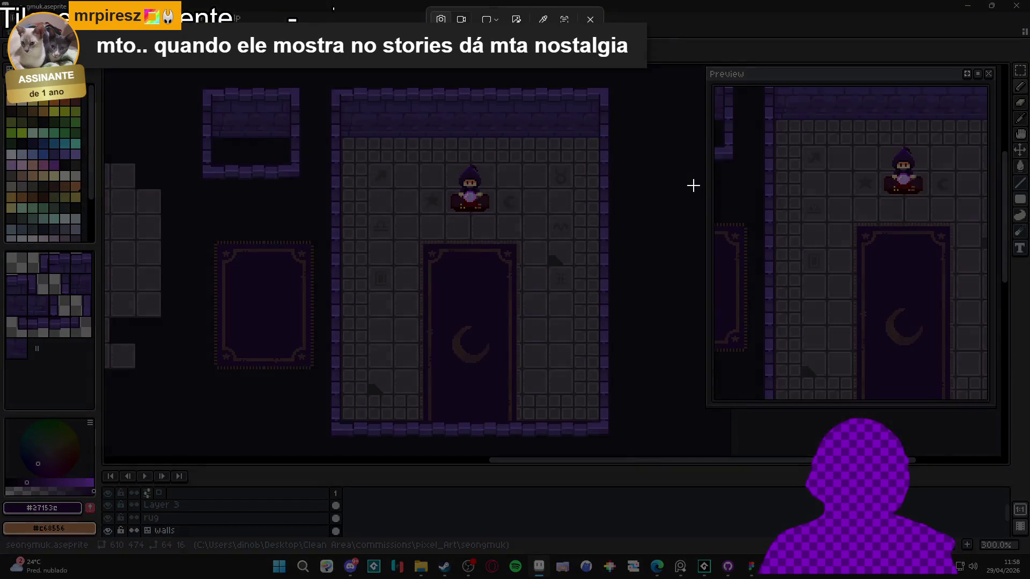
mouse_move(188, 70)
left_mouse_down()
mouse_move(482, 332)
mouse_move(661, 455)
mouse_move(649, 449)
left_mouse_up()
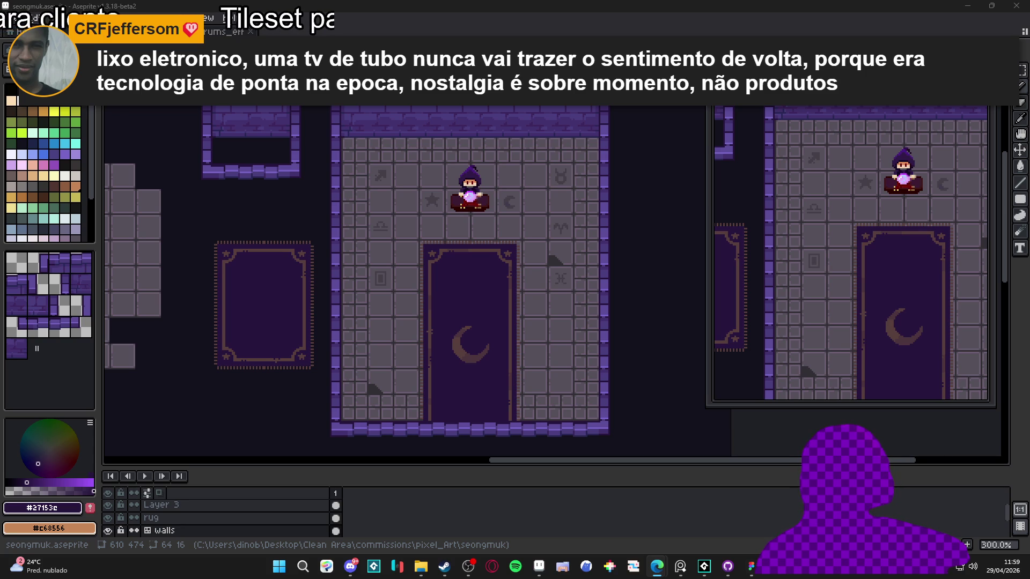
key("alt+Tab")
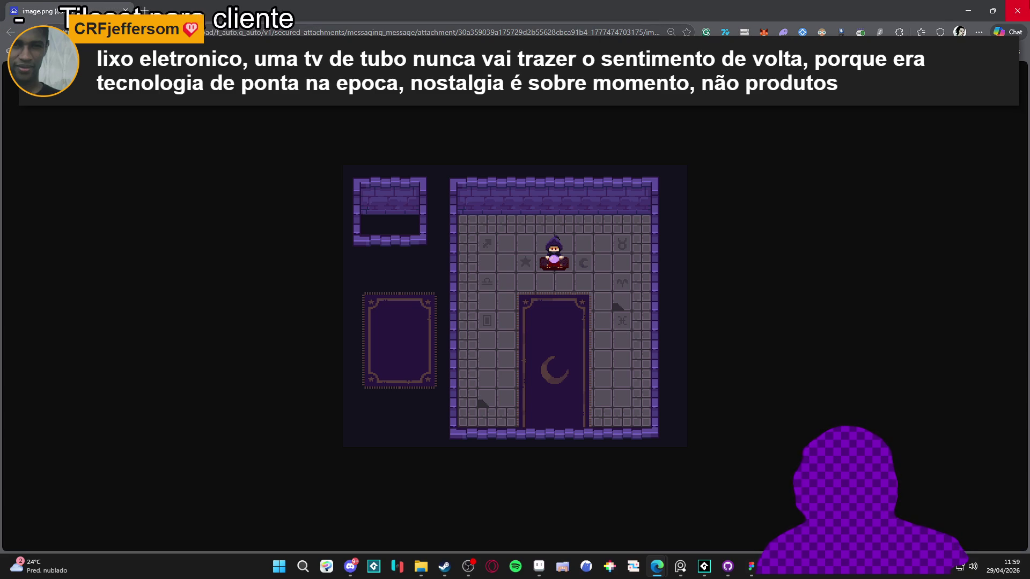
left_click(1017, 11)
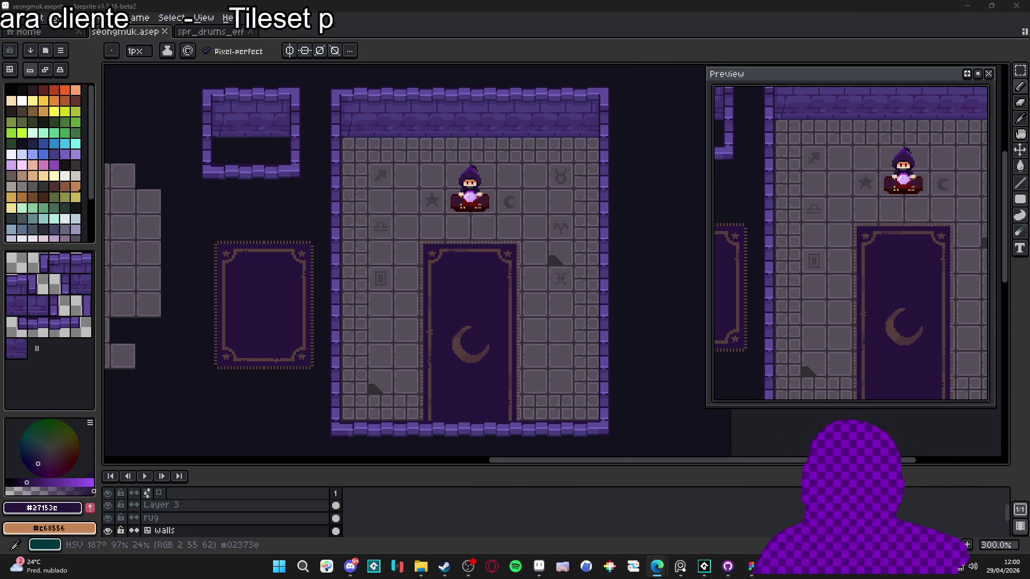
Select the loose star-bordered rug on the rug layer and shift it further left
left_click_drag(447, 226, 482, 227)
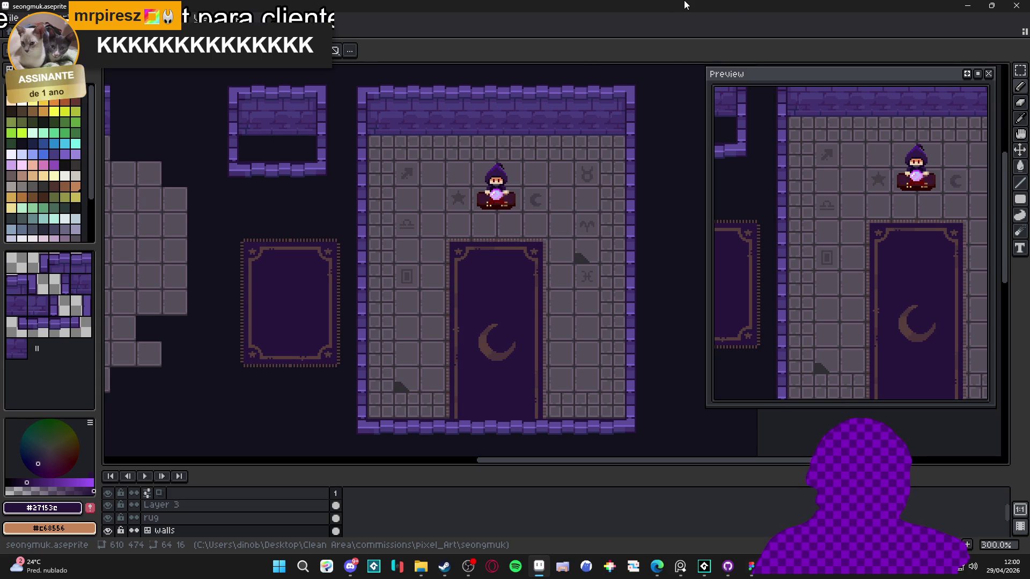
key("ctrl")
left_click(308, 258, "ctrl")
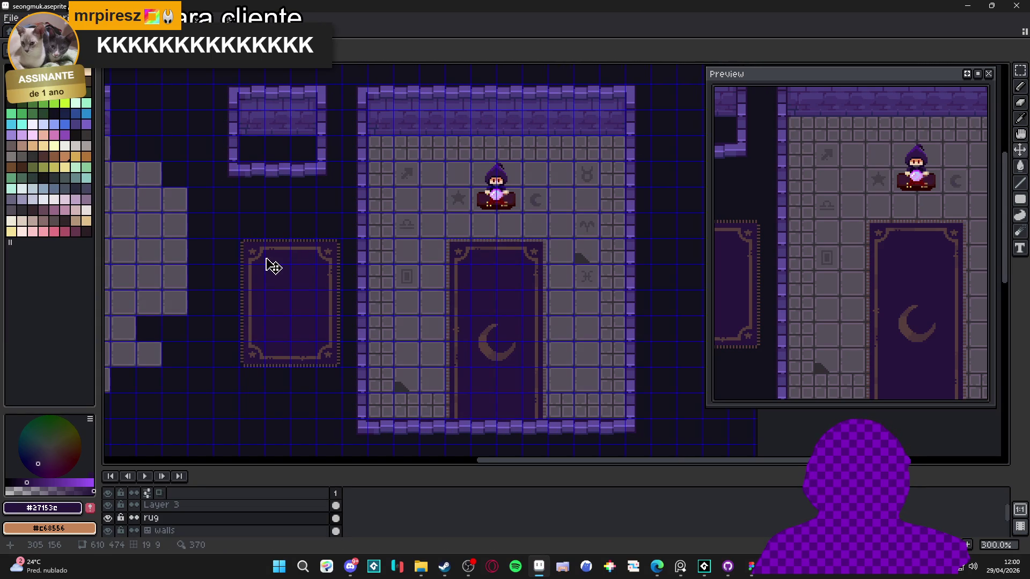
key("m")
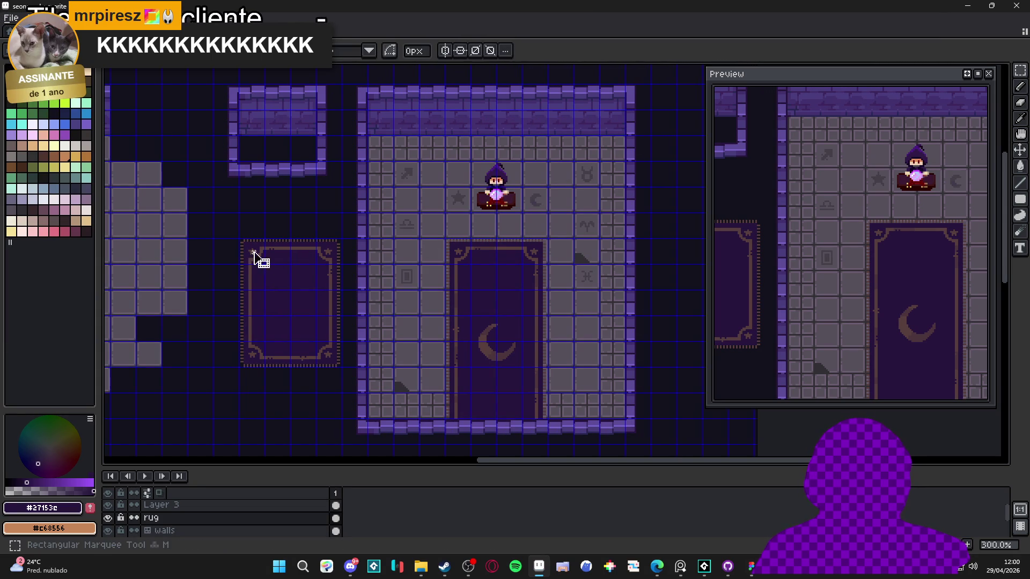
mouse_move(252, 250)
left_mouse_down()
mouse_move(331, 355)
mouse_move(309, 355)
left_mouse_up()
left_click(326, 349)
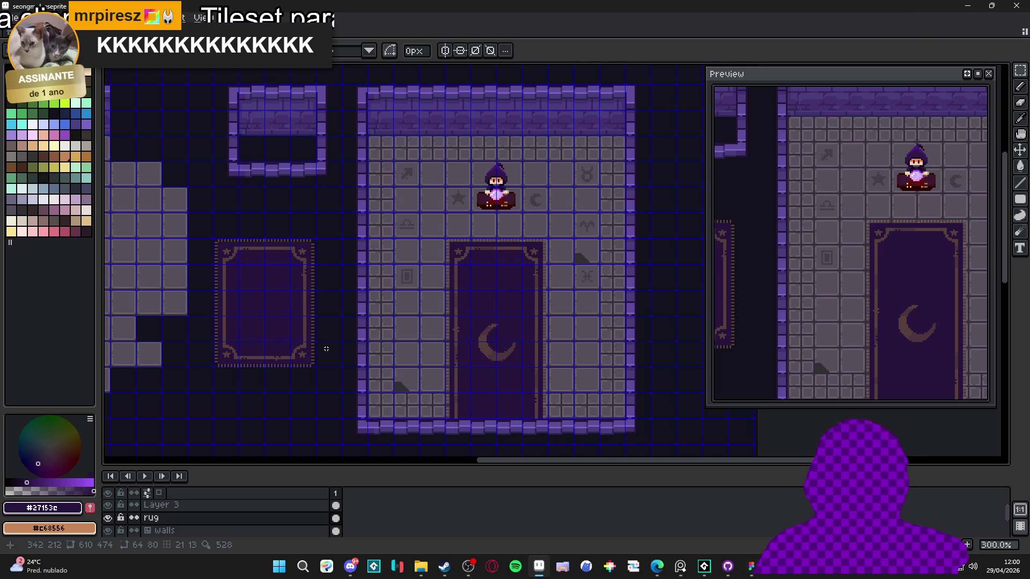
Hide the canvas grid and save seongmuk.aseprite
key("ctrl+apostrophe")
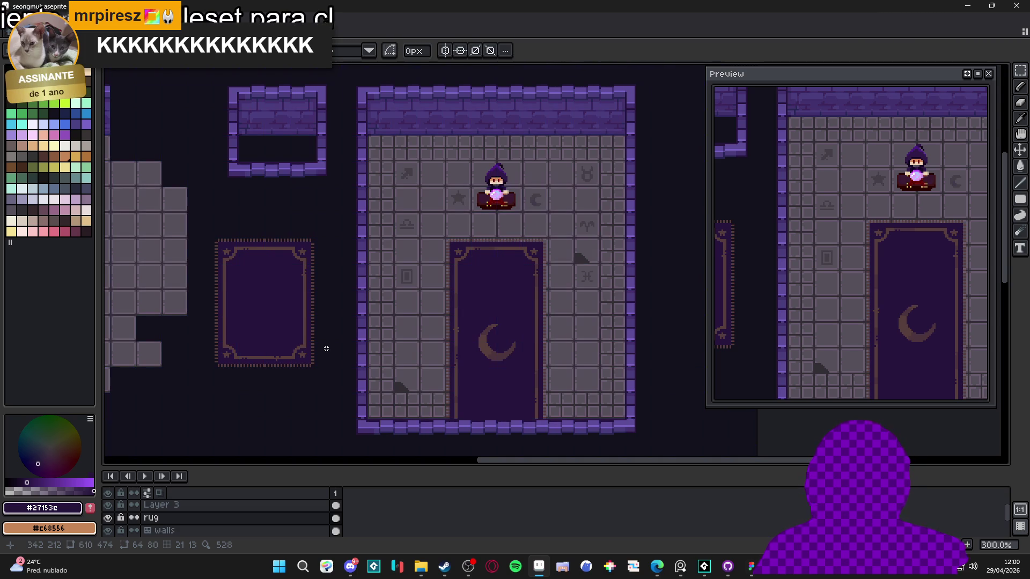
key("ctrl+s")
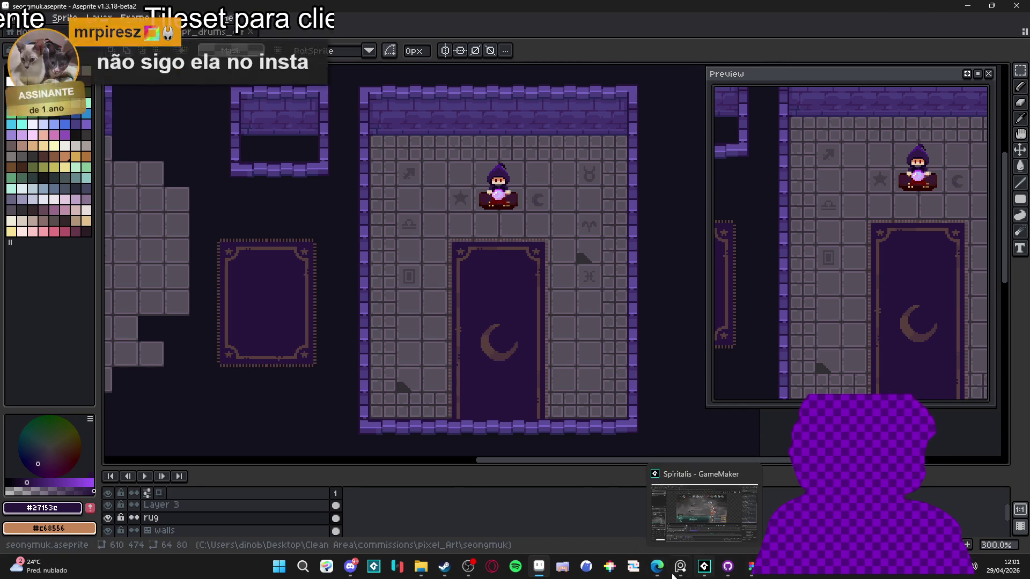
left_click(703, 568)
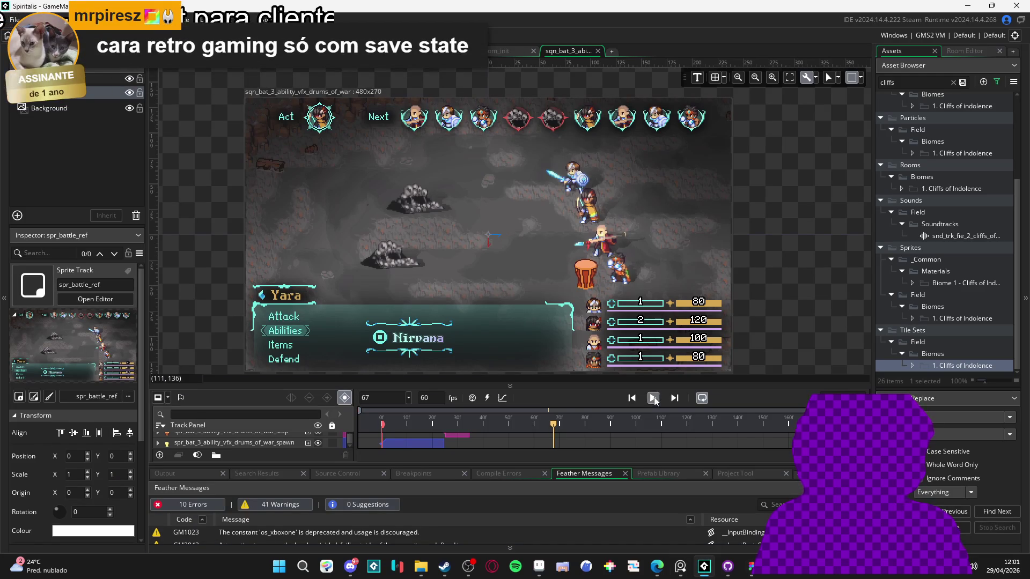
left_click(659, 420)
key("space")
scroll(726, 286, "up", 1)
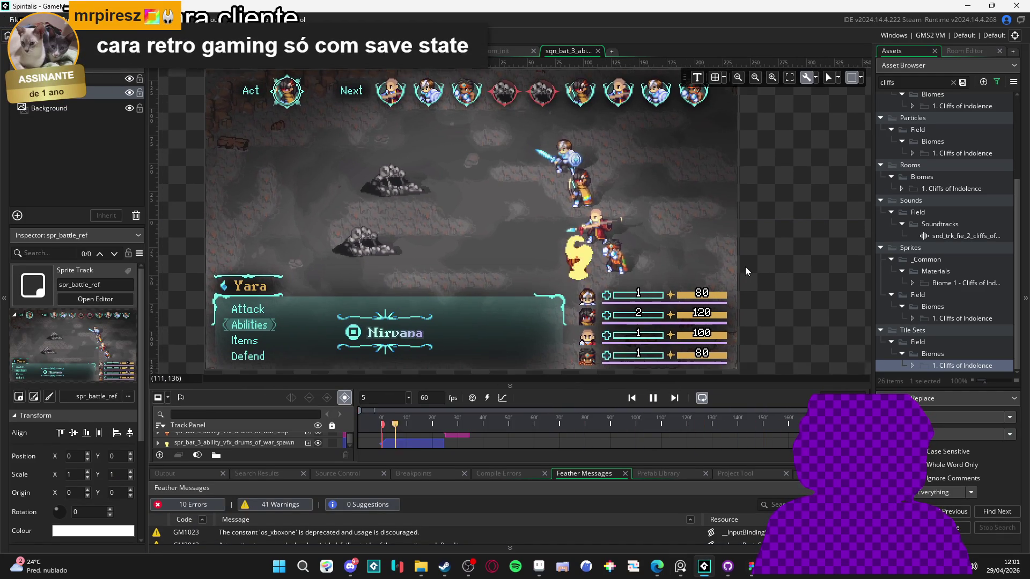
scroll(745, 265, "up", 1)
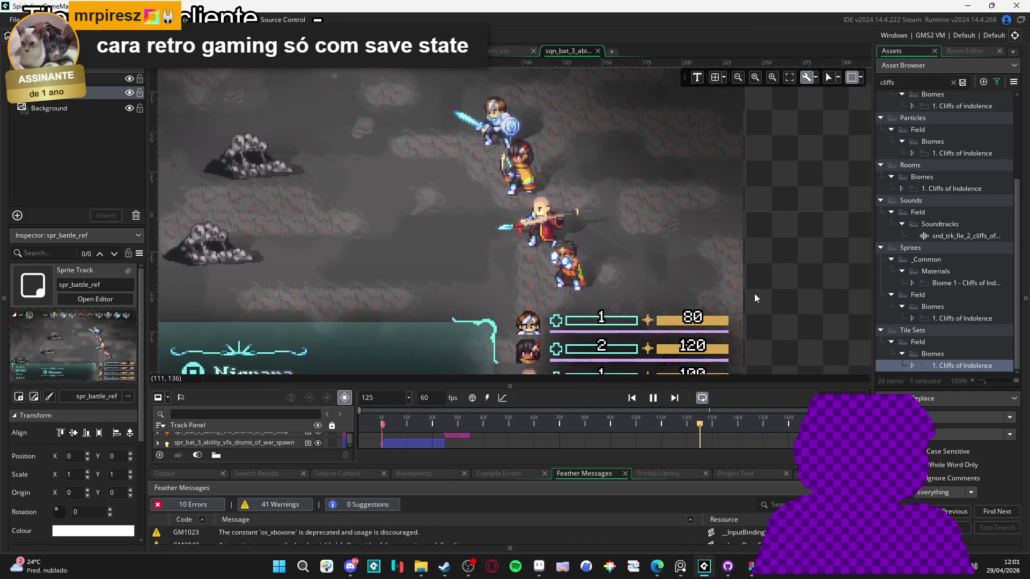
scroll(754, 293, "up", 1)
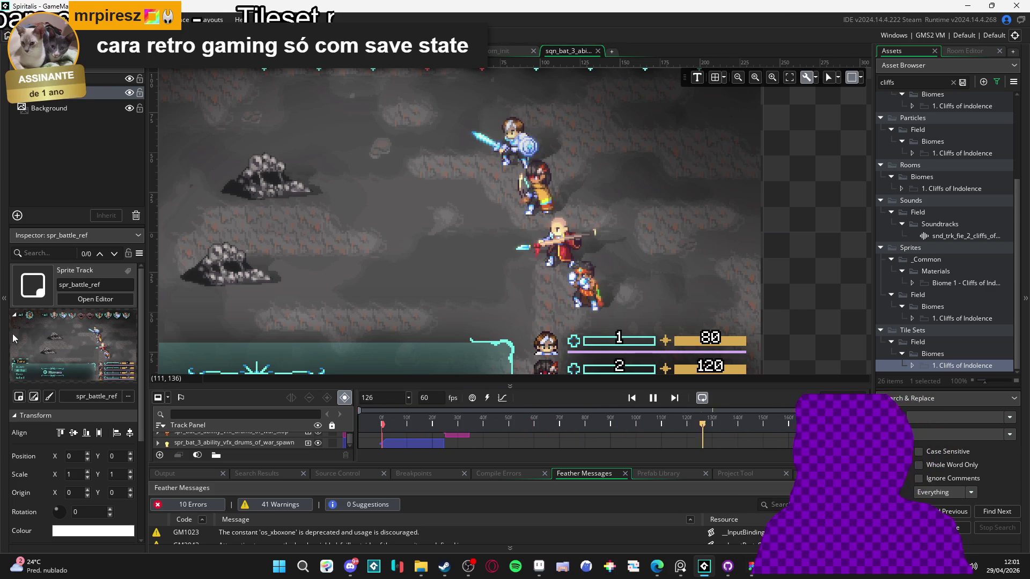
key("alt+Tab")
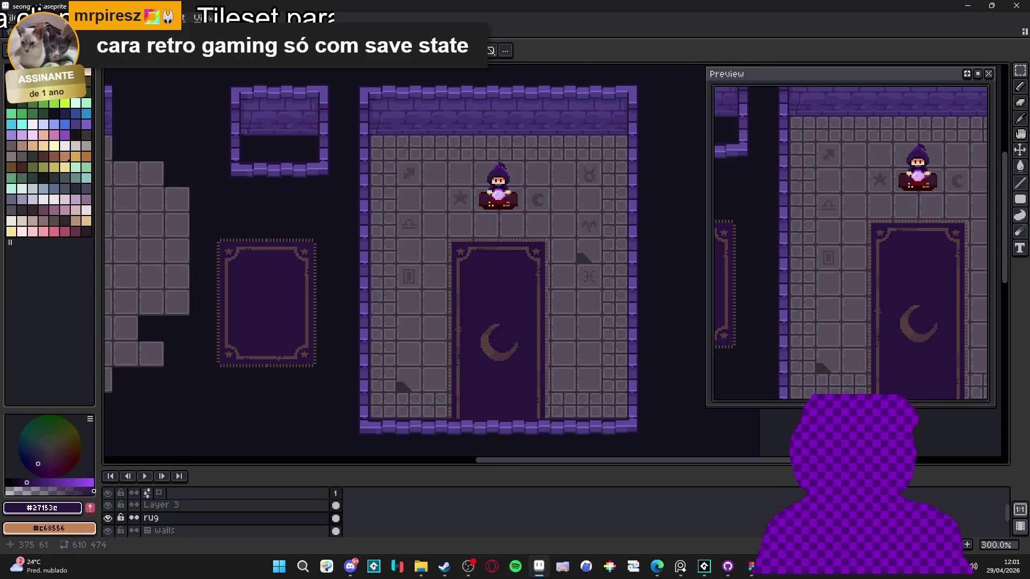